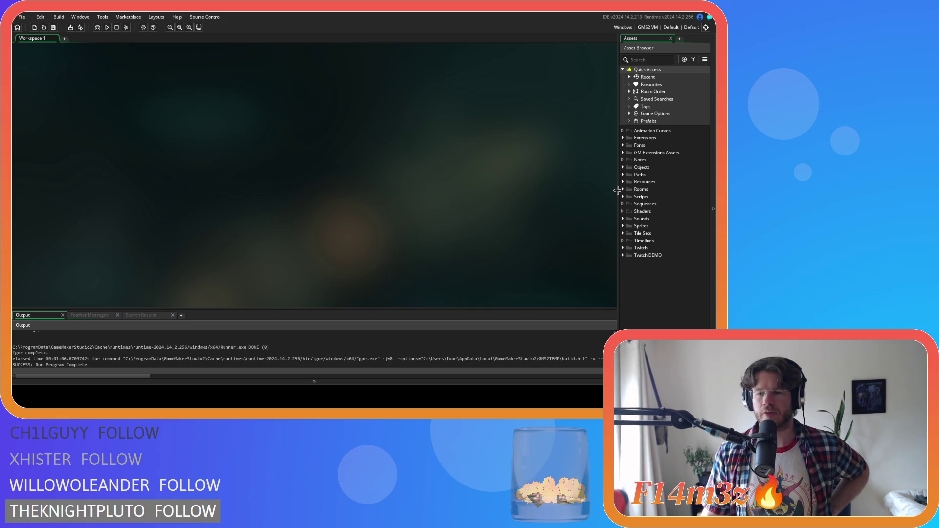
Expand Sprites > UI > Hotbar > Miracles and select sp_calm_icon
click(623, 226)
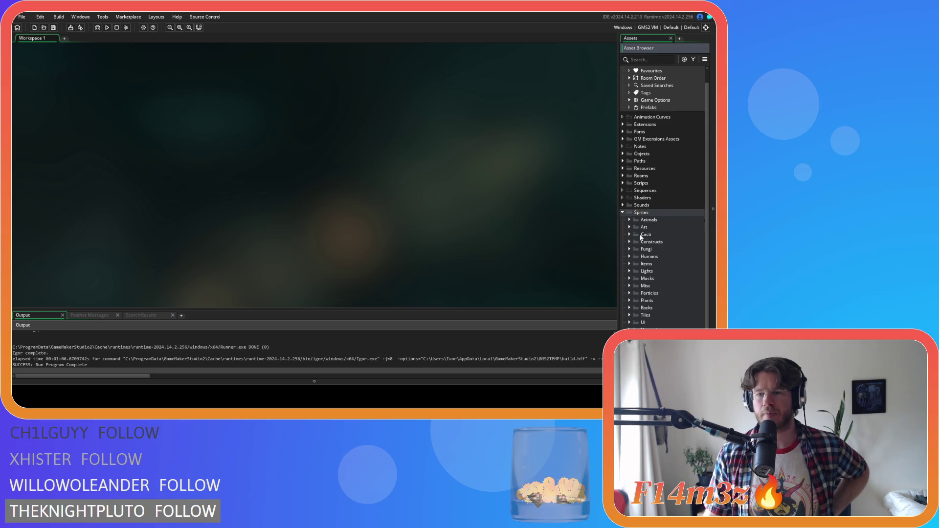
click(630, 323)
scroll(639, 308, down, 3)
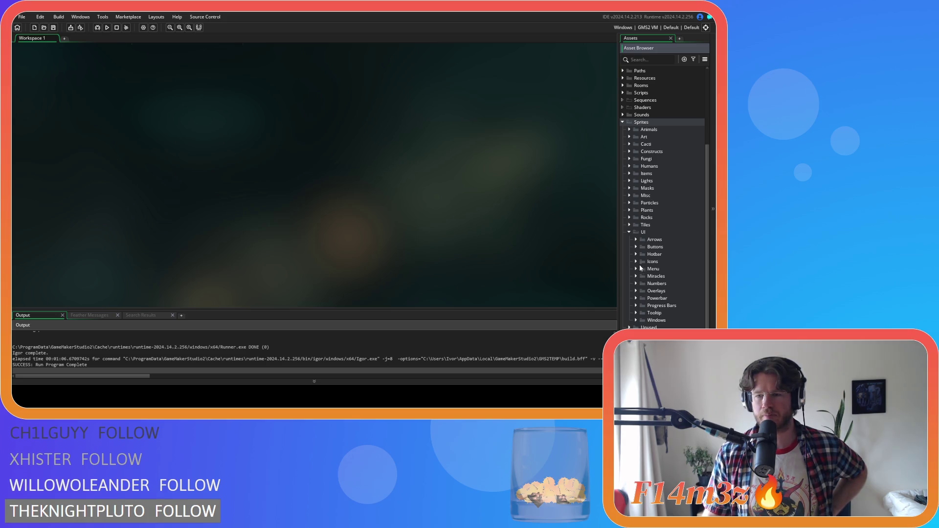
click(636, 254)
click(643, 262)
scroll(646, 274, down, 3)
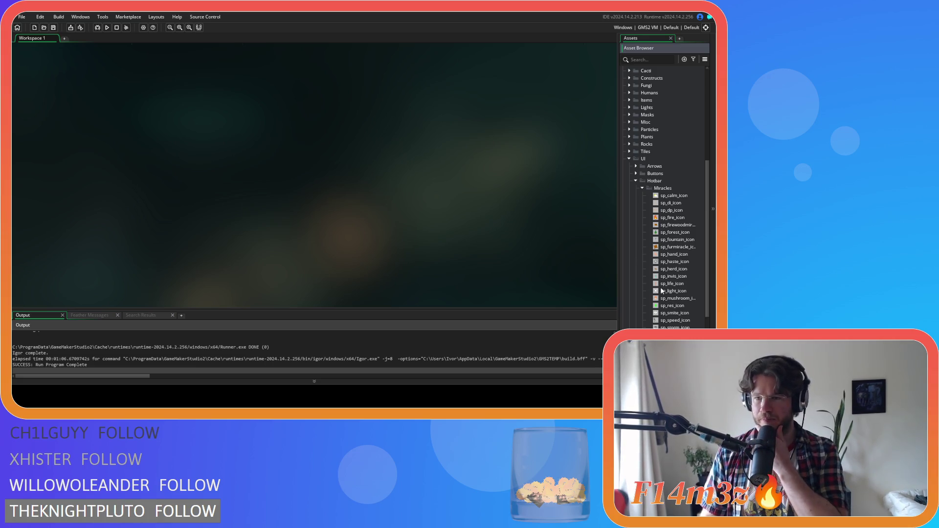
click(675, 196)
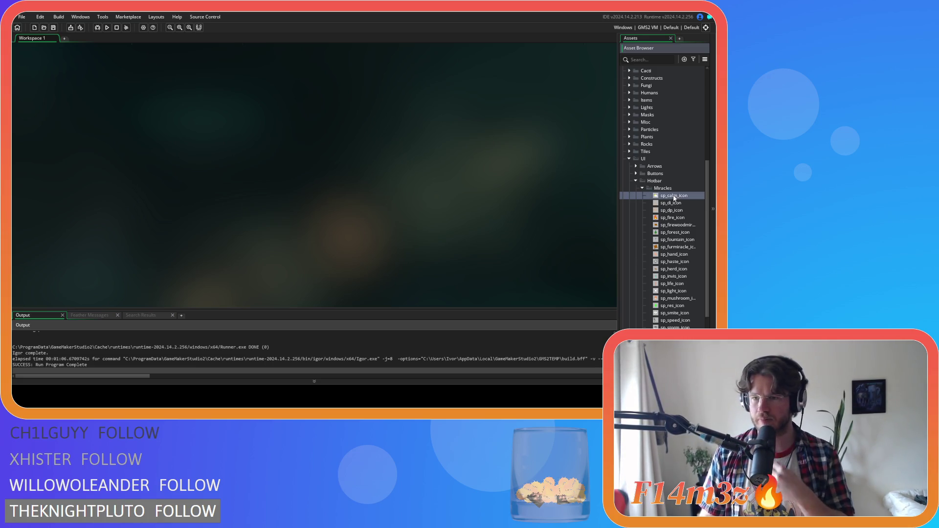
Duplicate sp_calm_icon with Ctrl+D and rename the copy sp_spring_icon
key(ctrl+d)
key(BackSpace)
key(BackSpace)
key(BackSpace)
key(BackSpace)
text(sp_spring)
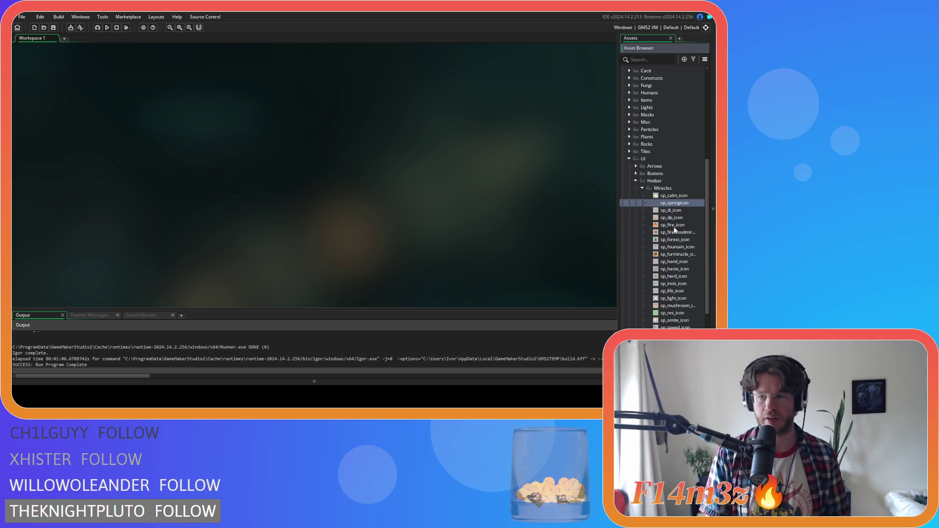
text(_)
key(Return)
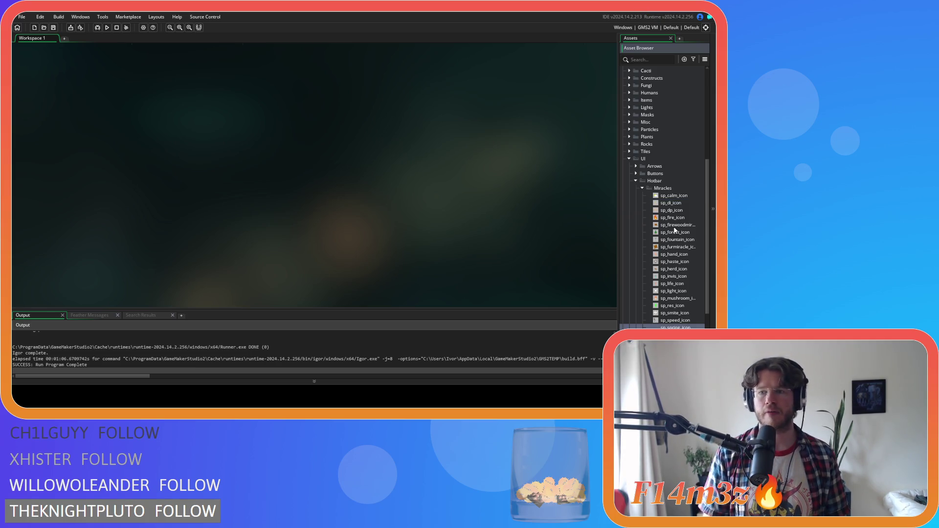
Open sp_spring_icon's image for pixel editing, closing the mistakenly opened sp_di_icon
double_click(674, 195)
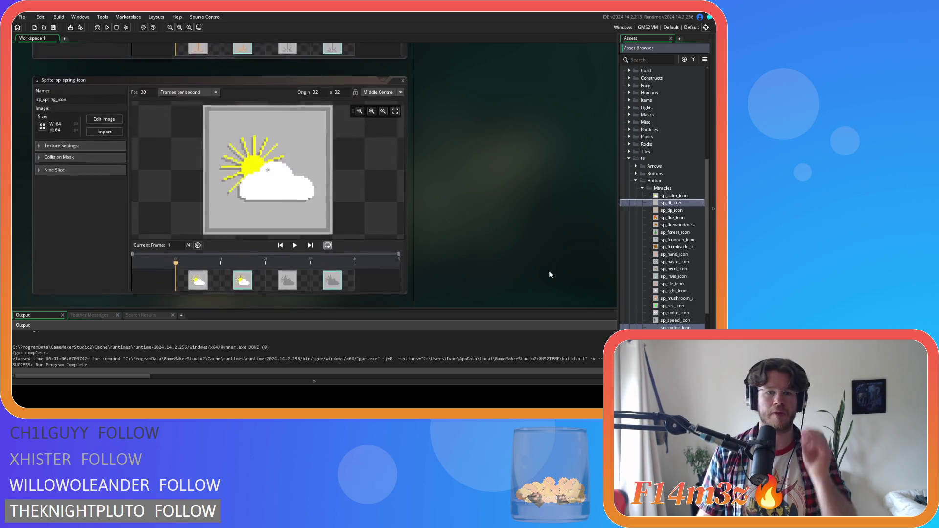
double_click(671, 202)
click(403, 95)
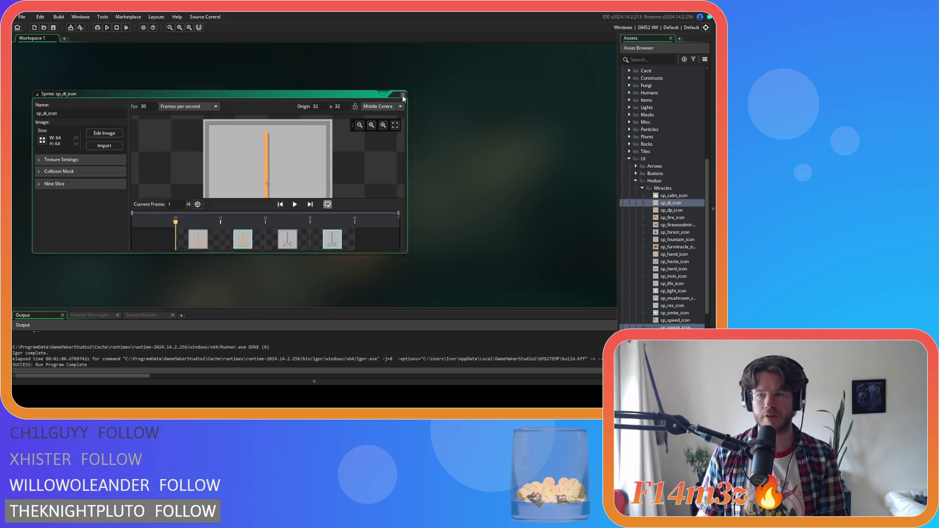
double_click(675, 328)
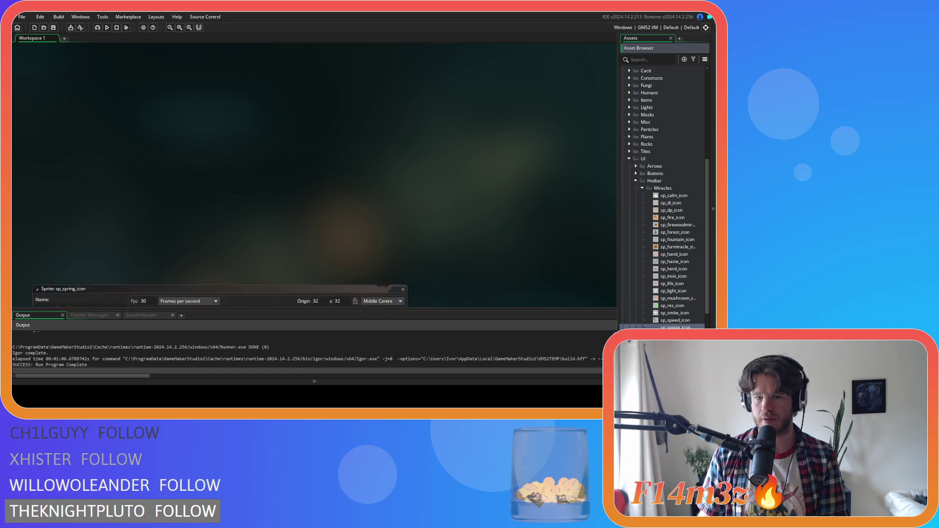
click(103, 104)
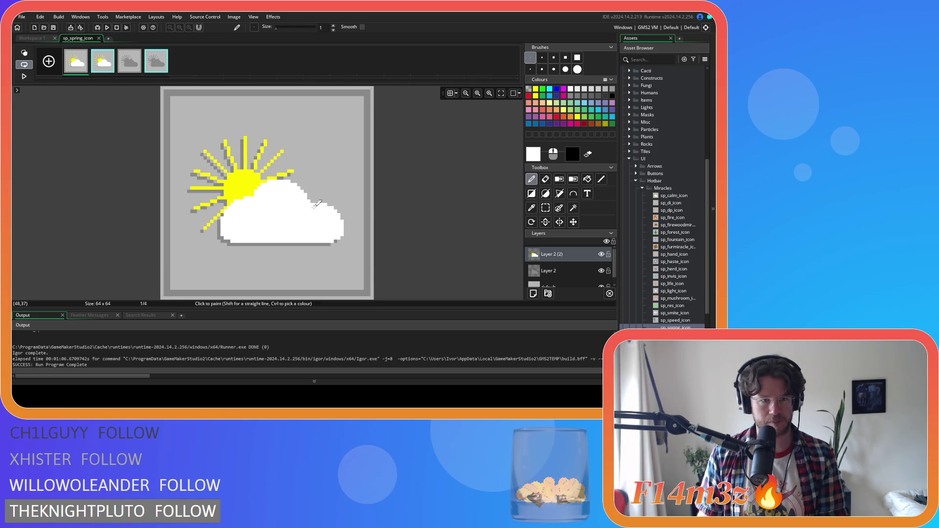
Clear all pixels from Layer 2 and the sun-and-cloud layer on frame 1
click(577, 271)
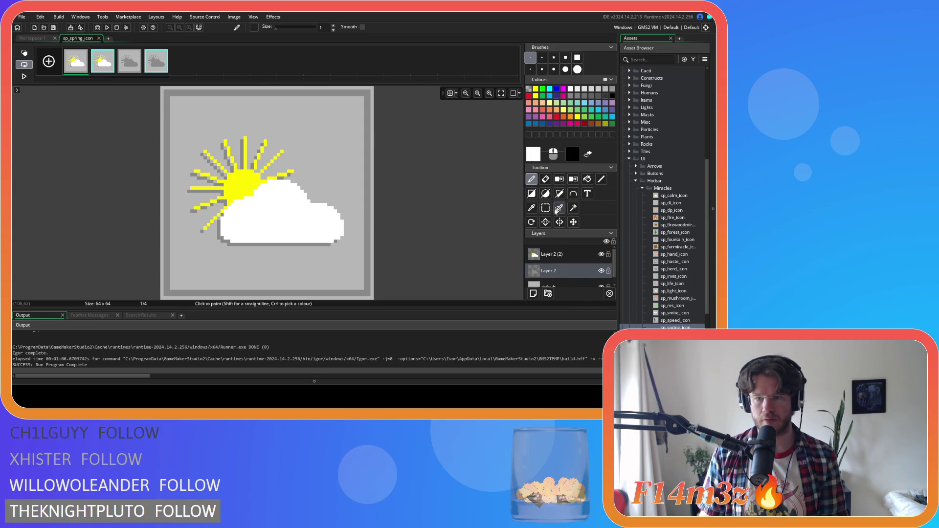
key(ctrl+a)
key(Delete)
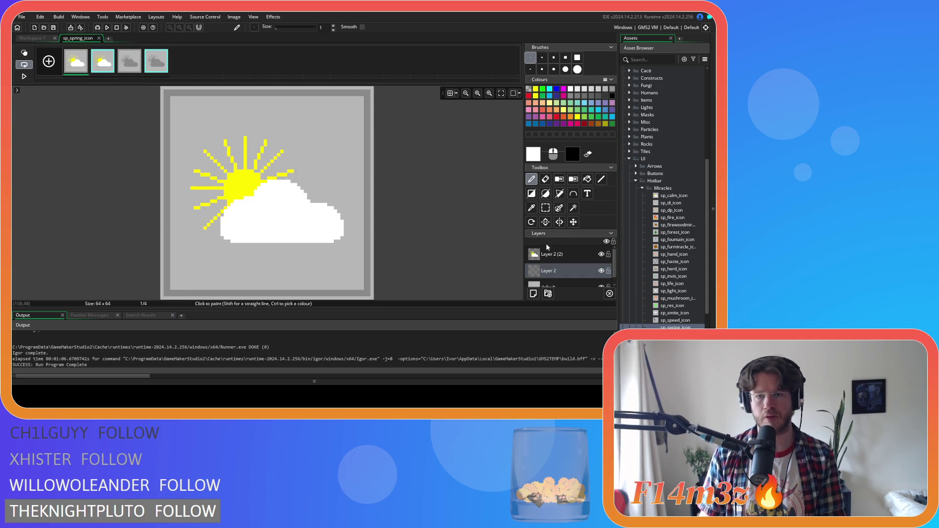
click(548, 253)
key(ctrl+a)
key(Delete)
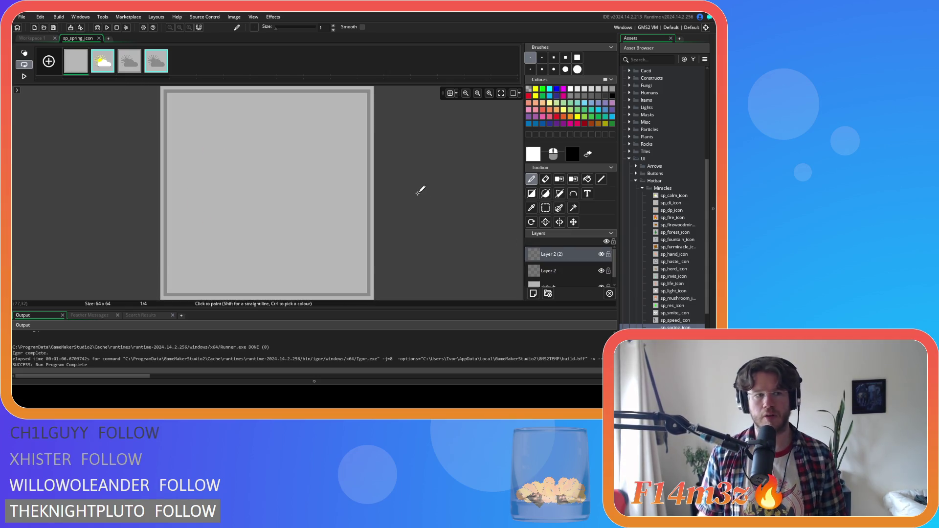
On frame 2, toggle the sun-and-cloud layer's visibility, then Magic Wand-select the cyan border
click(97, 64)
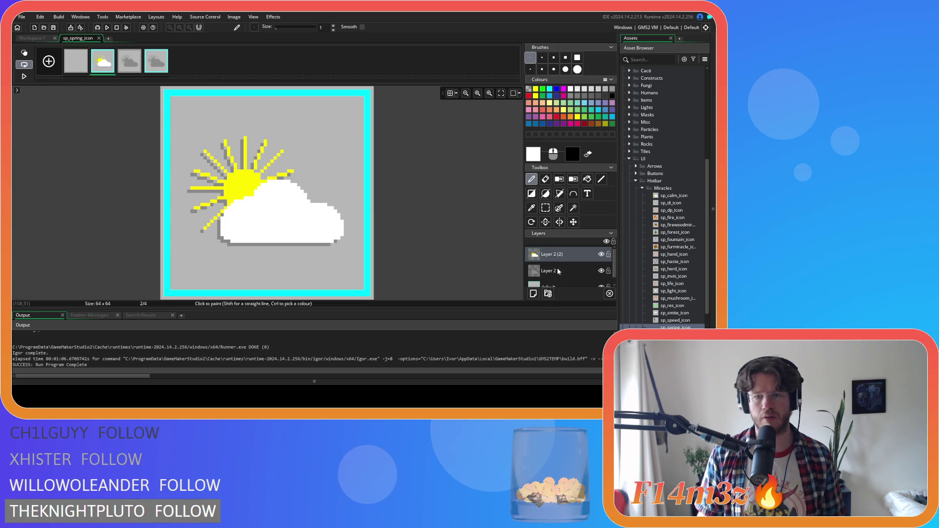
click(601, 254)
click(601, 254)
scroll(571, 274, down, 1)
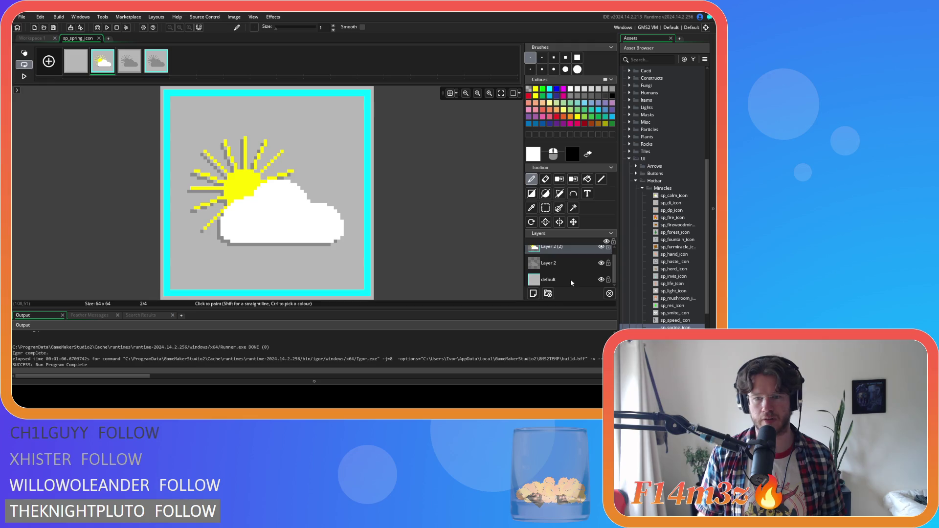
click(602, 247)
click(602, 247)
click(601, 249)
click(600, 248)
click(601, 249)
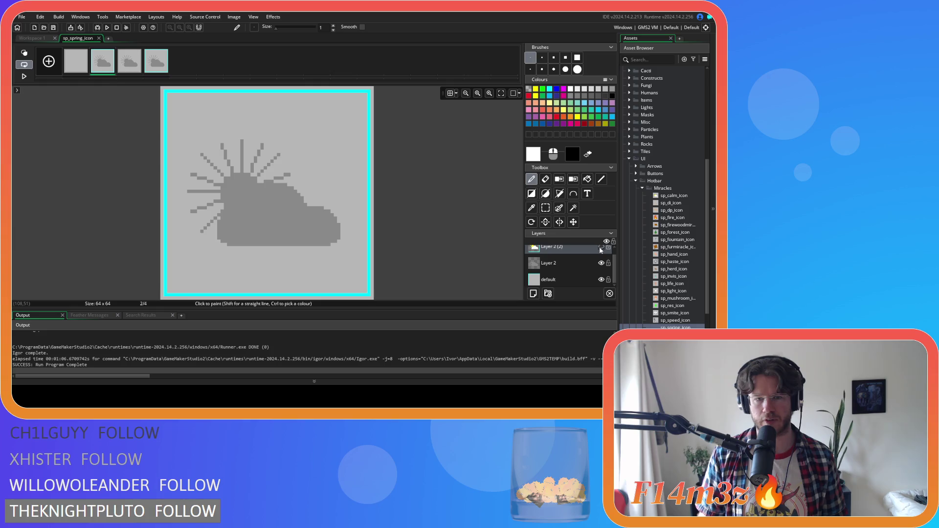
click(601, 249)
click(601, 248)
click(601, 249)
click(601, 249)
click(601, 248)
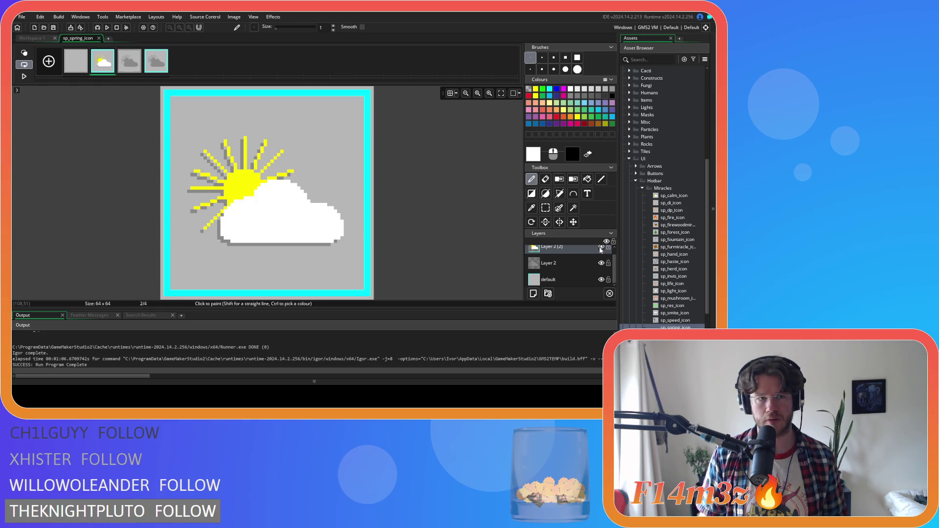
click(601, 248)
click(601, 249)
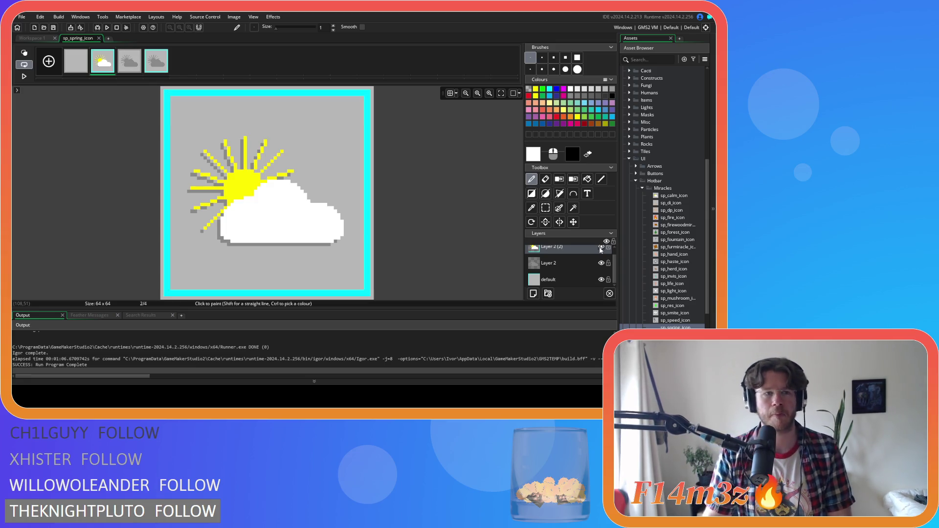
click(601, 248)
click(601, 249)
click(601, 249)
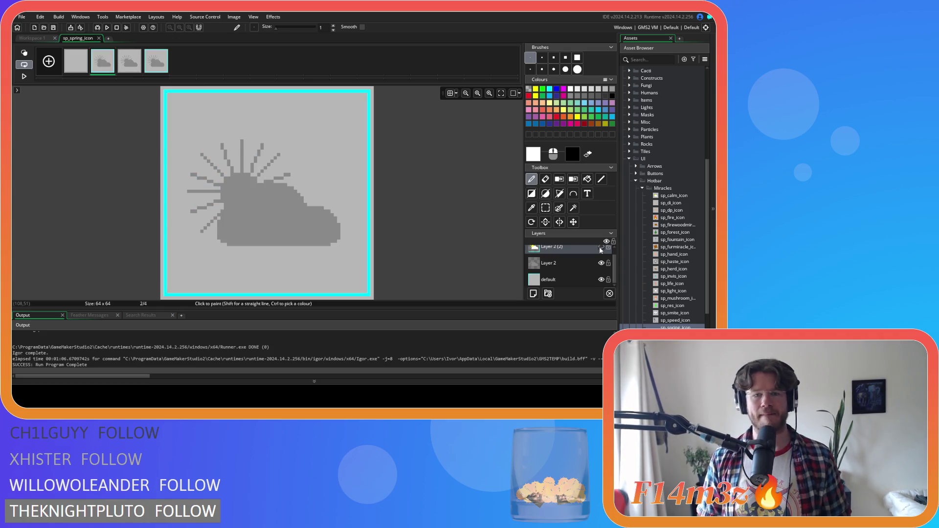
click(600, 249)
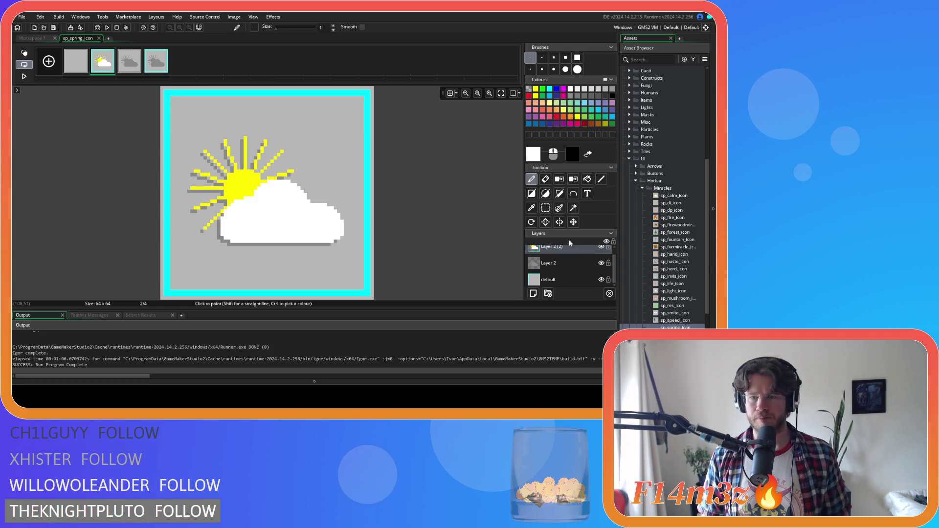
key(w)
click(372, 187)
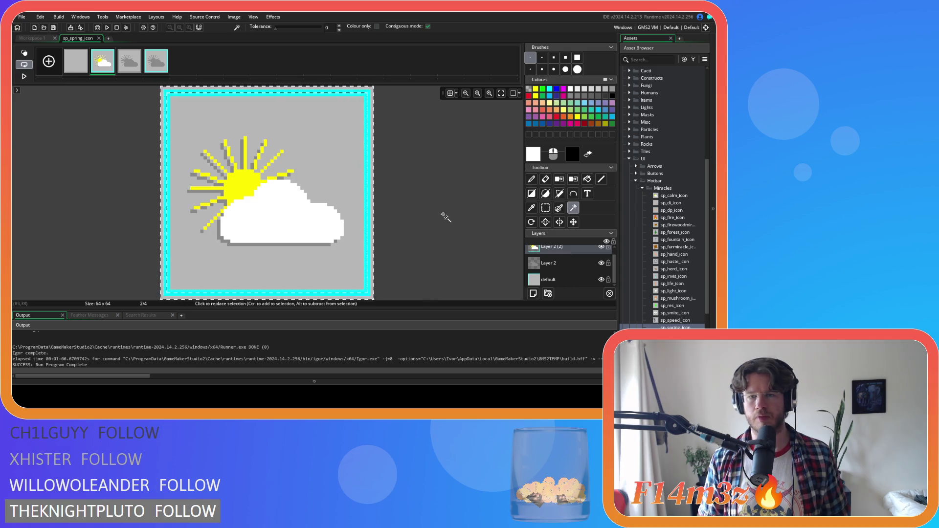
Reselect the cyan border with the Magic Wand and copy it as a custom brush
click(546, 208)
click(575, 209)
click(368, 177)
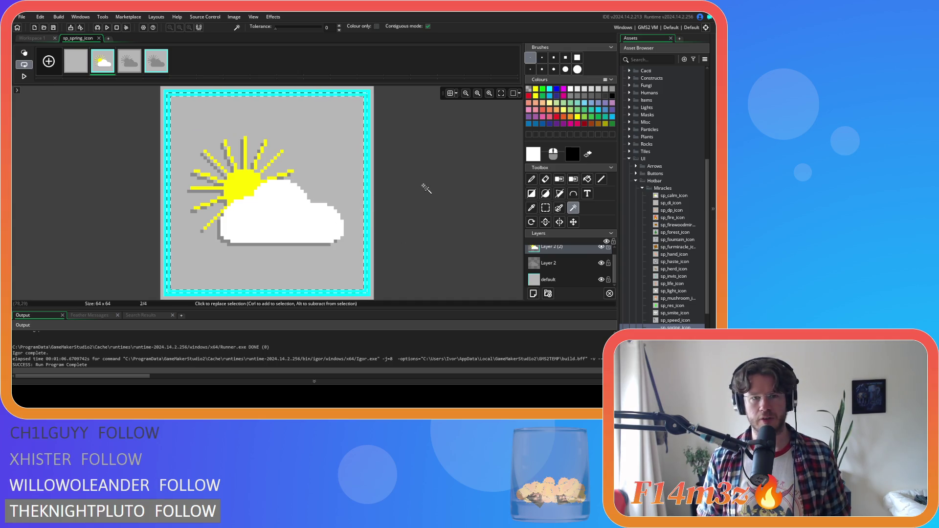
key(ctrl+c)
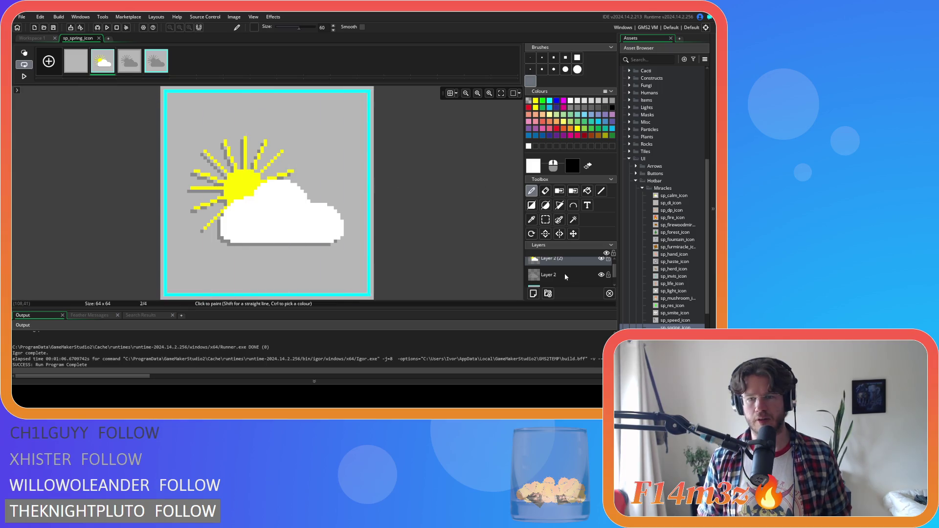
Switch to the default layer and compare frames 1 and 2, toggling the sun-and-cloud layer
scroll(562, 275, down, 1)
click(563, 276)
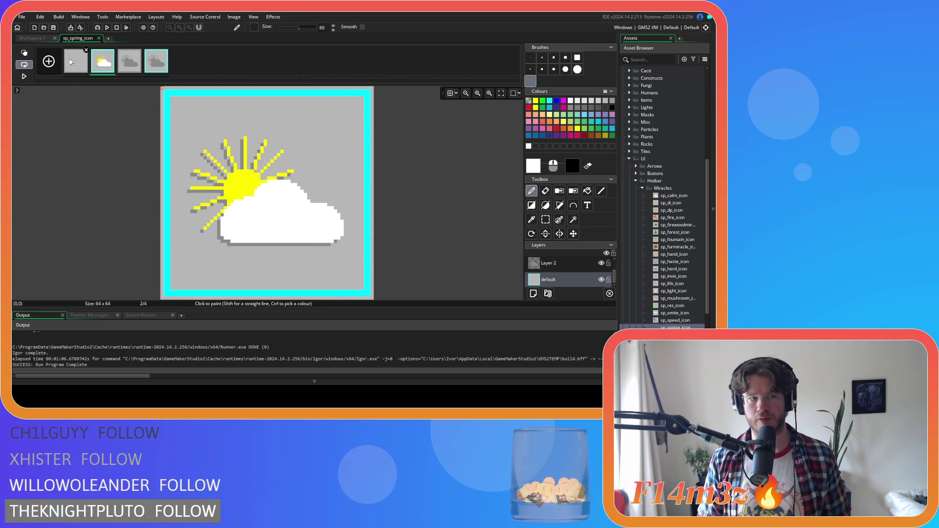
click(75, 62)
click(101, 64)
click(79, 65)
click(112, 69)
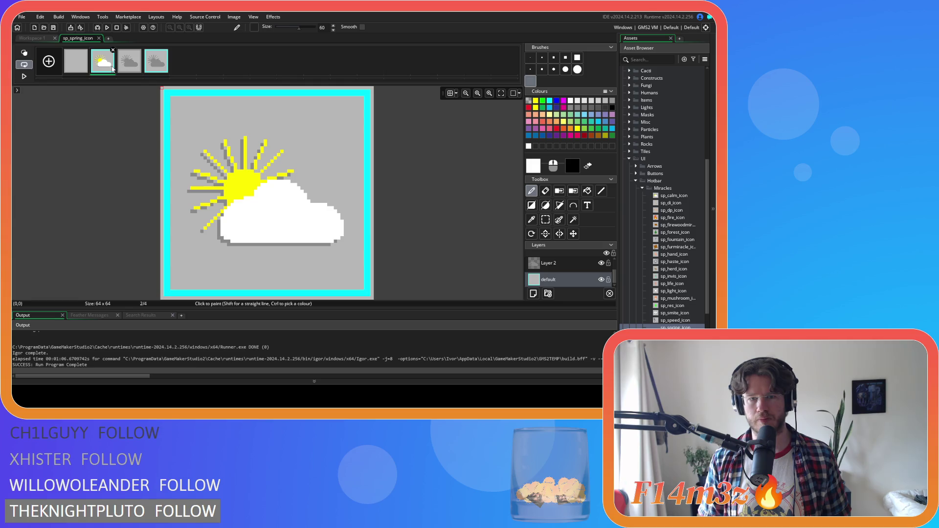
click(70, 64)
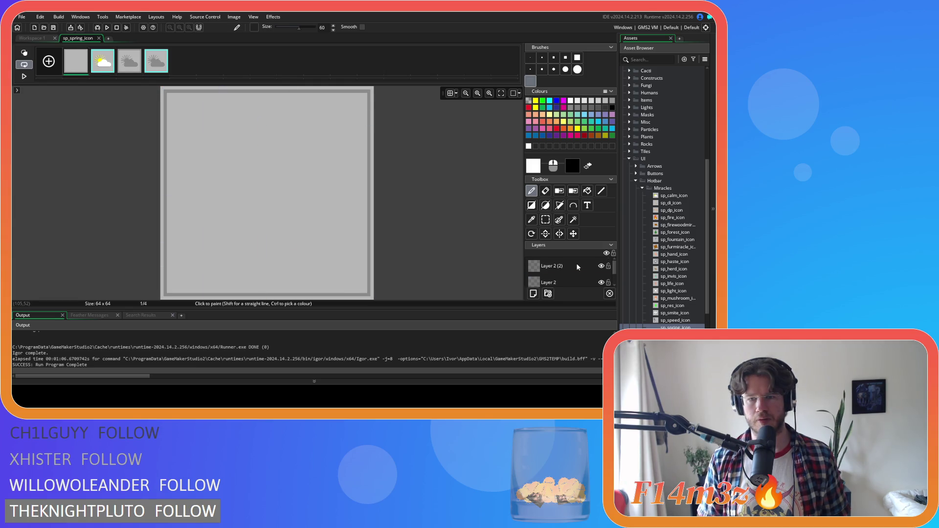
key(Right)
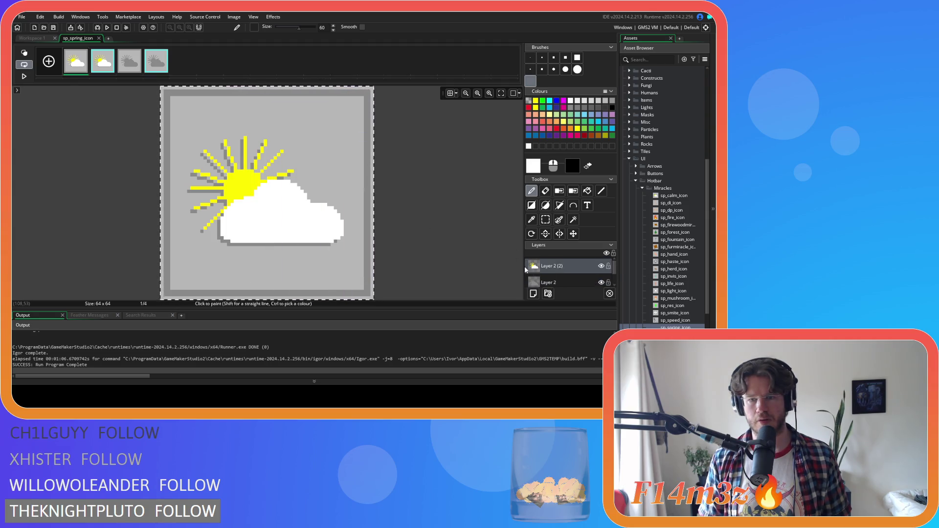
click(604, 267)
click(604, 268)
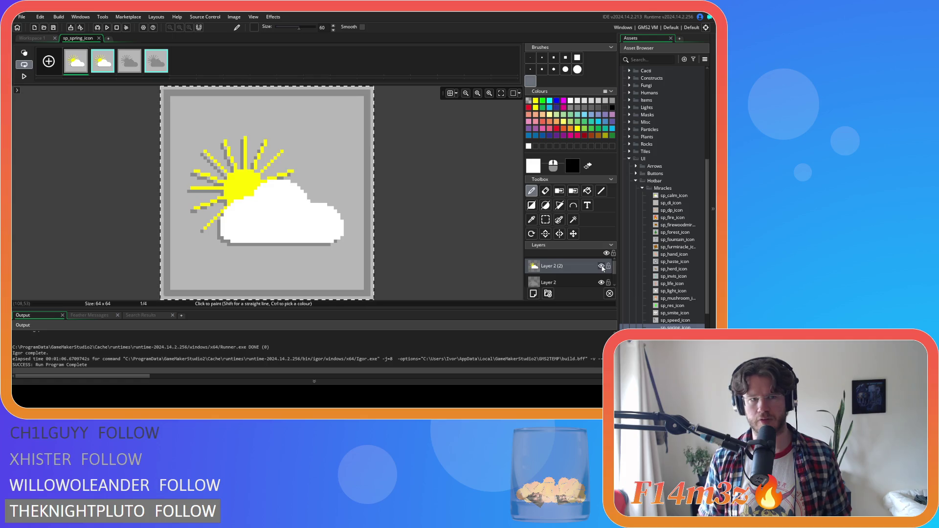
click(602, 267)
click(602, 267)
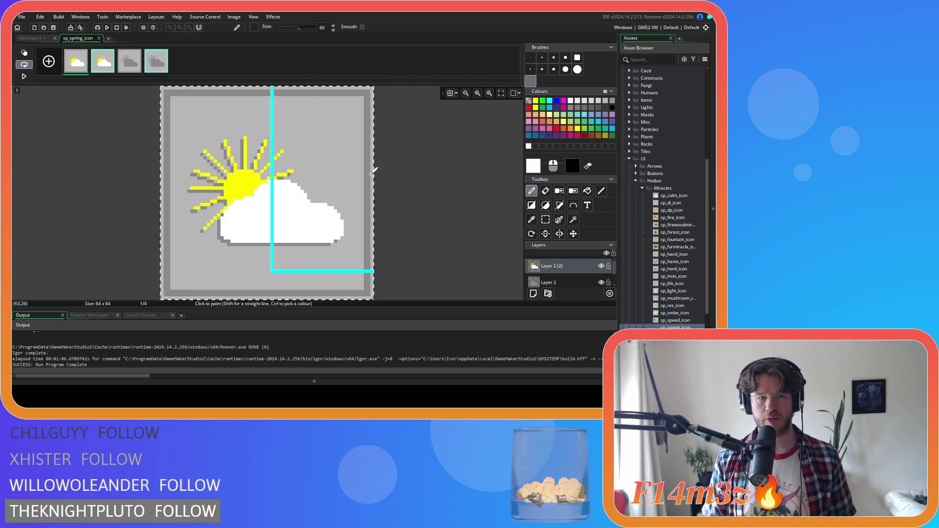
Magic Wand-select the grey border, then return to the Pencil on frame 1's default layer
click(545, 220)
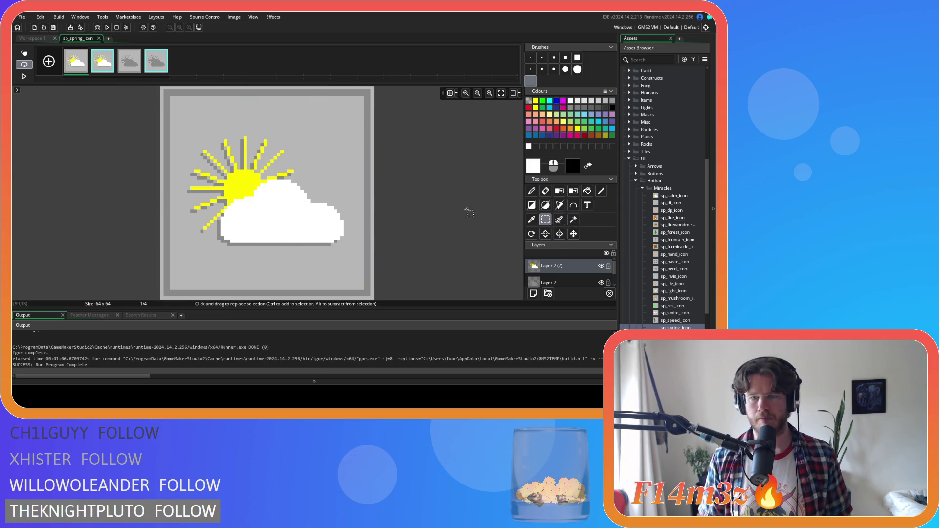
click(574, 220)
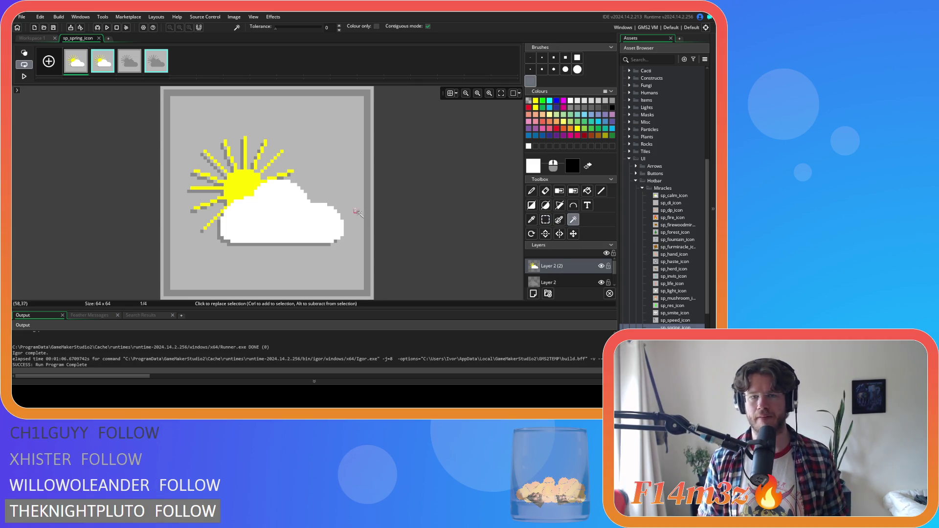
click(364, 194)
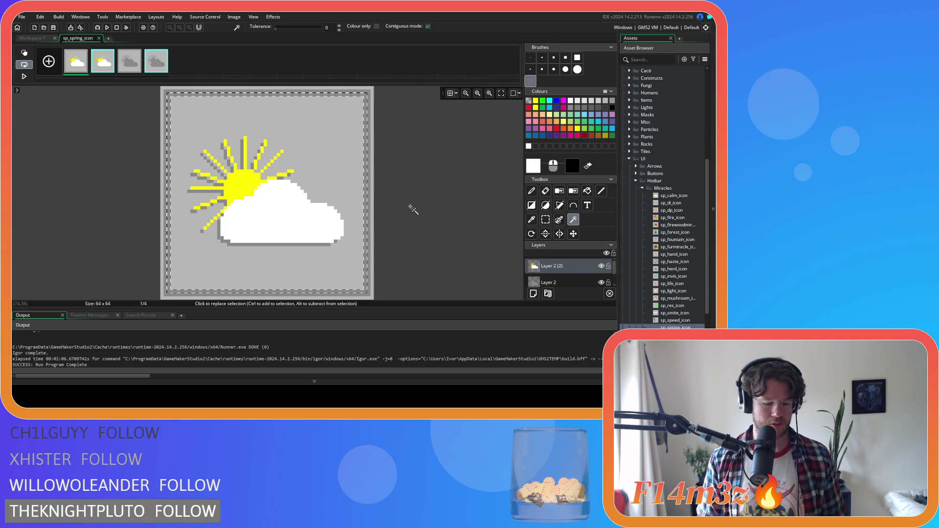
key(d)
scroll(571, 275, down, 1)
click(570, 282)
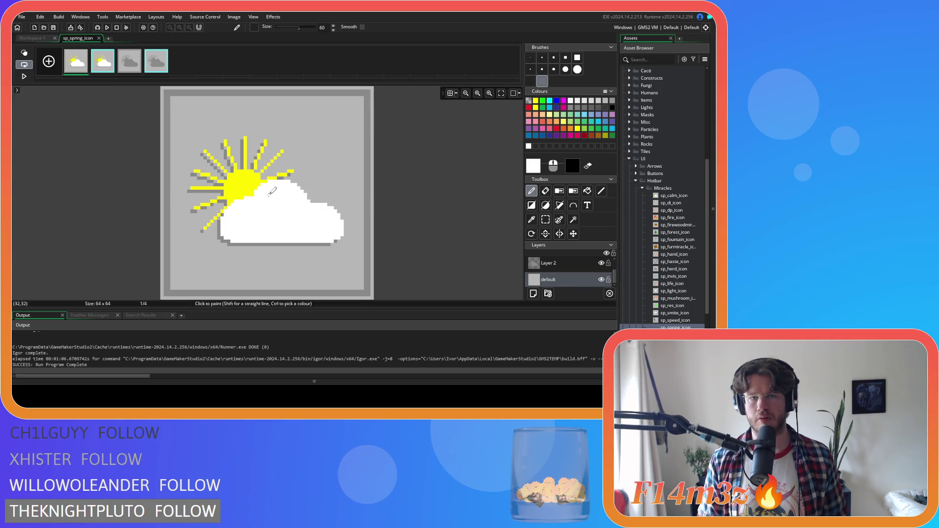
Erase the coloured sun and cloud and the grey silhouette from frame 1
scroll(571, 276, up, 1)
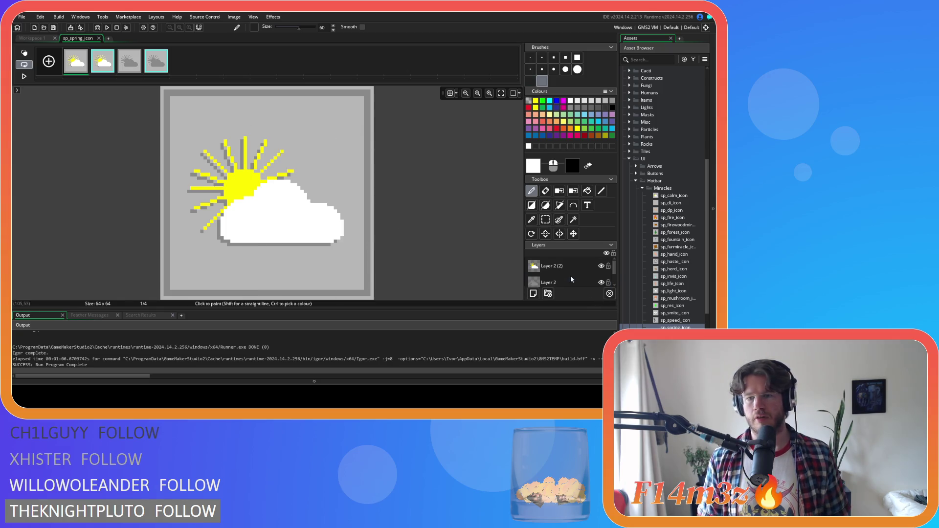
click(571, 269)
mouse_move(457, 252)
mouse_down()
mouse_move(419, 210)
mouse_move(462, 210)
mouse_up()
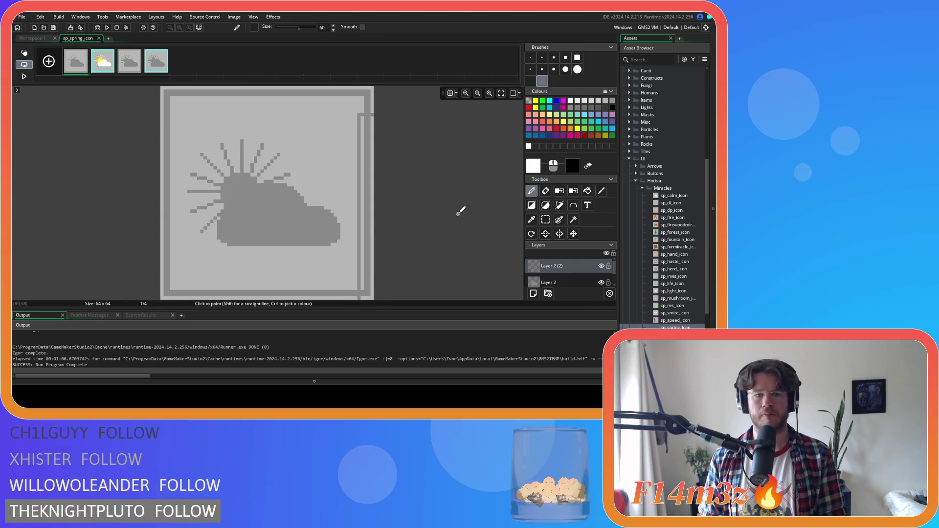
click(575, 282)
key(Delete)
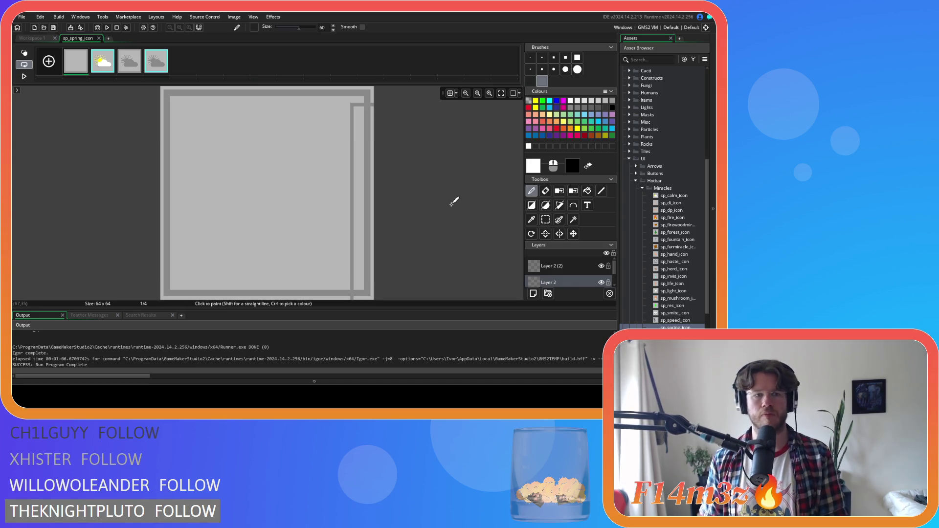
Clear the top layer and lower Layer 2 artwork from frame 4
scroll(577, 281, down, 1)
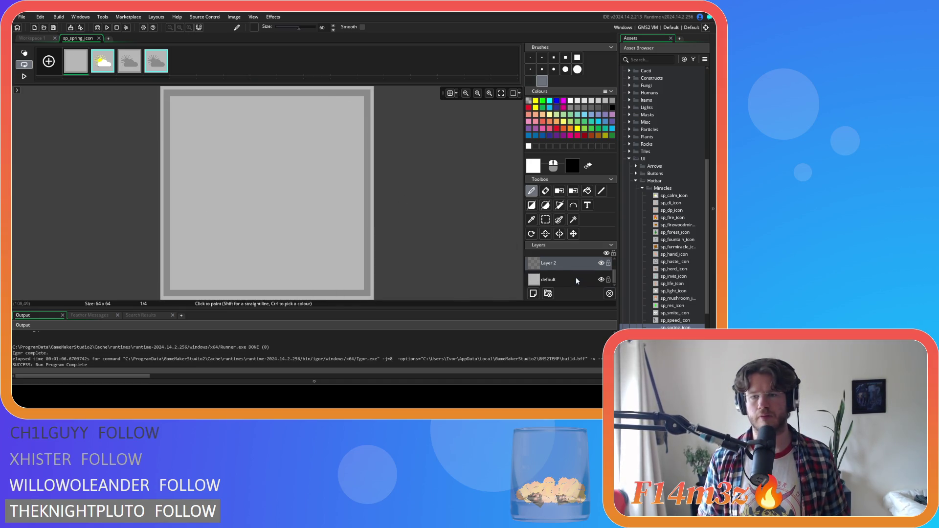
click(103, 61)
scroll(559, 265, up, 1)
click(559, 266)
click(574, 219)
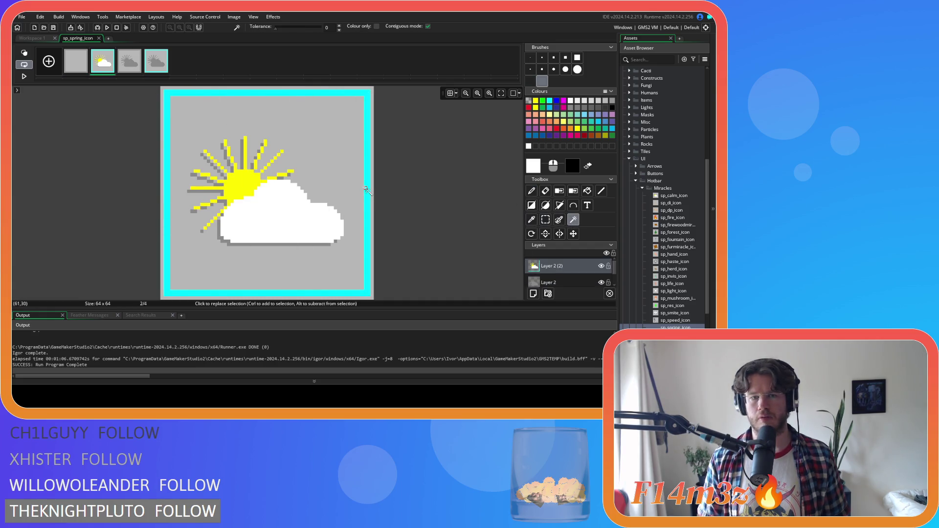
key(d)
key(Right)
key(Right)
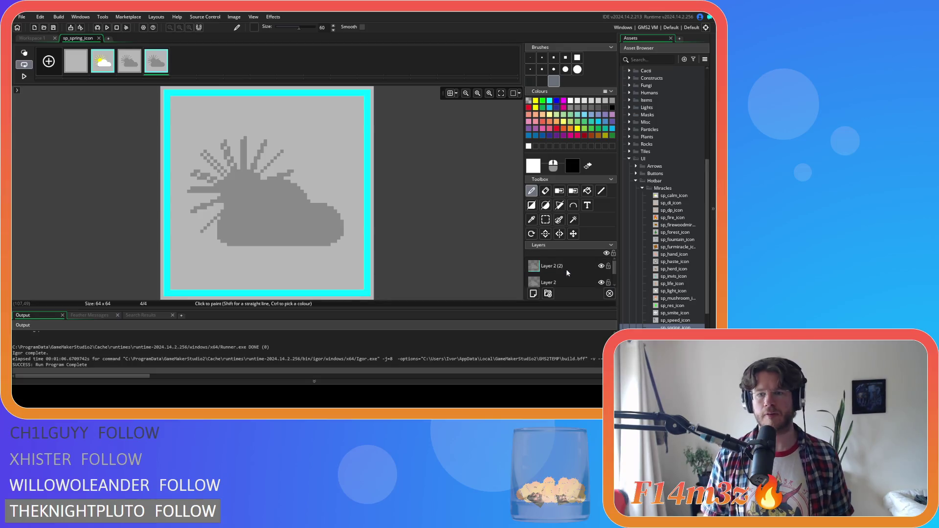
key(Delete)
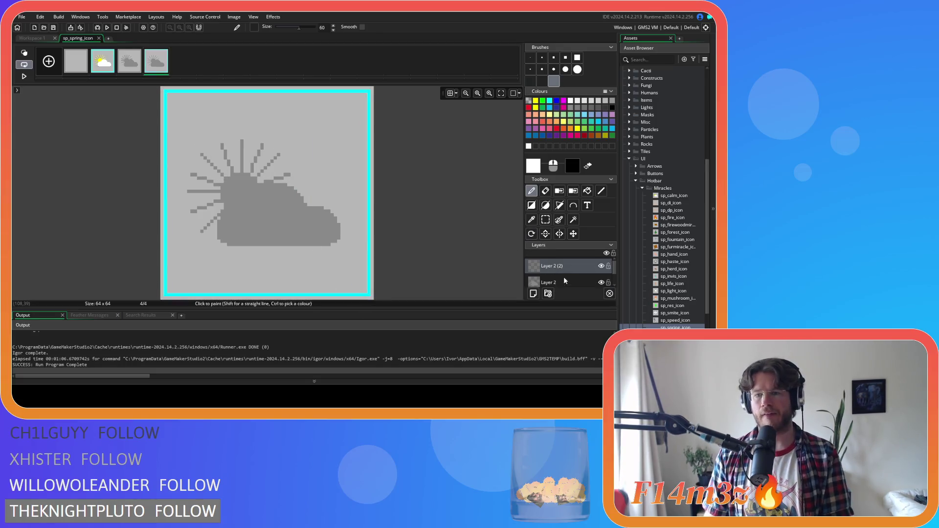
click(563, 281)
key(Delete)
scroll(566, 280, down, 1)
click(563, 280)
key(ctrl+z)
key(ctrl+z)
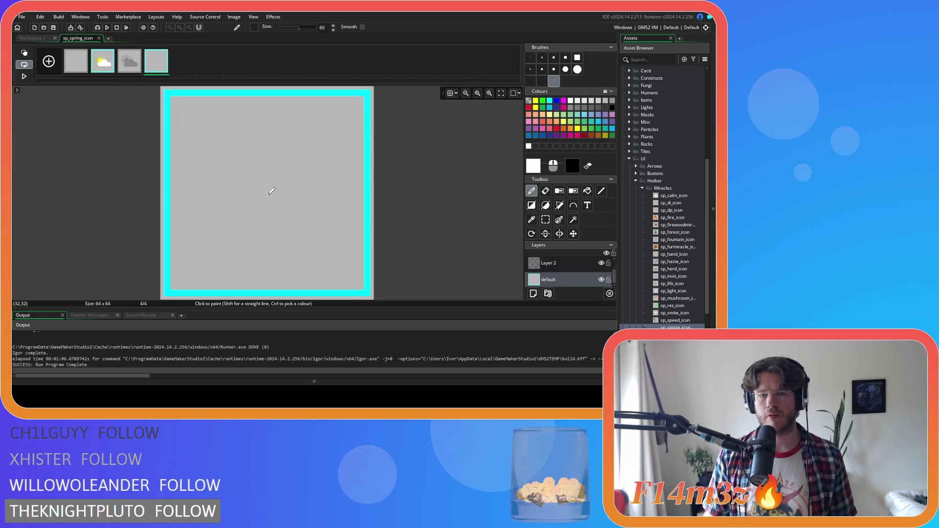
mouse_move(270, 191)
mouse_down()
mouse_move(308, 140)
mouse_move(181, 86)
mouse_up()
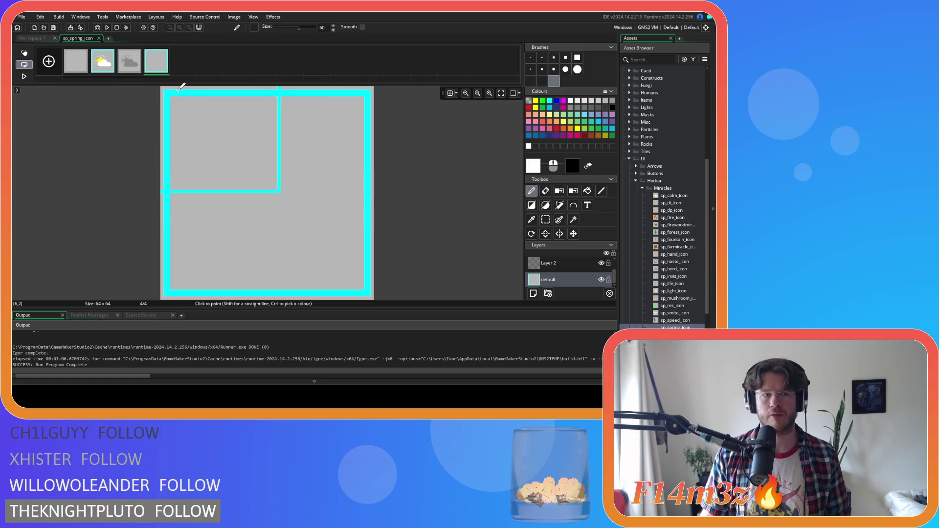
Clear the remaining sun-and-cloud art from frame 3's layers
click(129, 61)
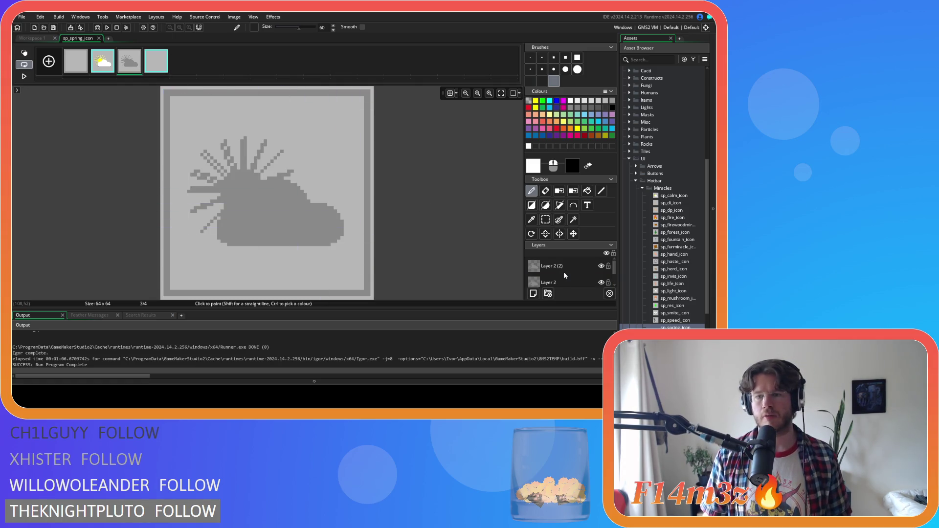
click(563, 269)
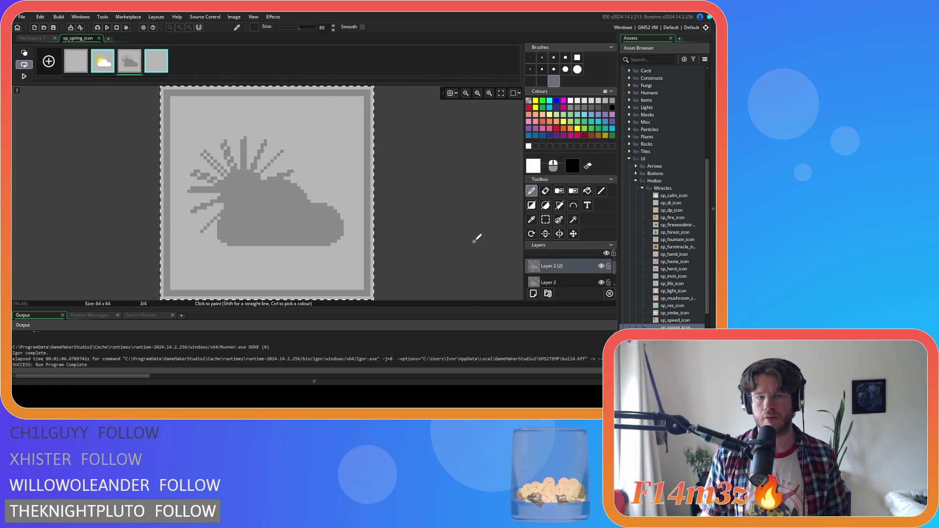
click(548, 282)
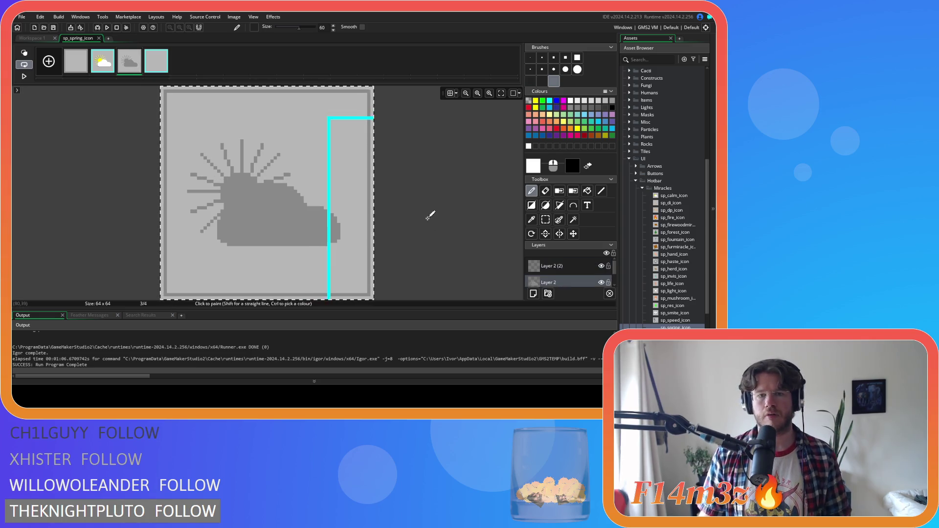
key(Delete)
click(543, 81)
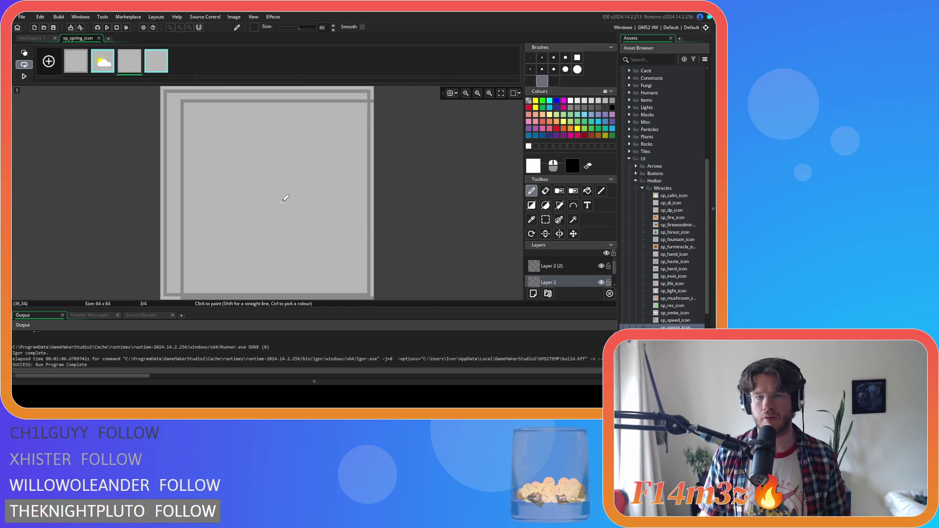
scroll(555, 274, down, 1)
click(548, 279)
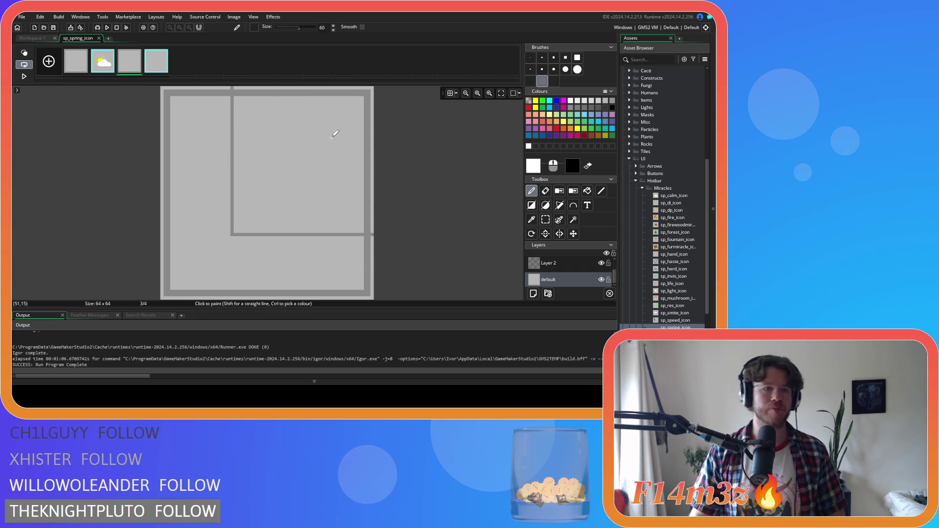
Clear the coloured sun, cloud and grey silhouette from frame 2, then return to frame 1
click(103, 61)
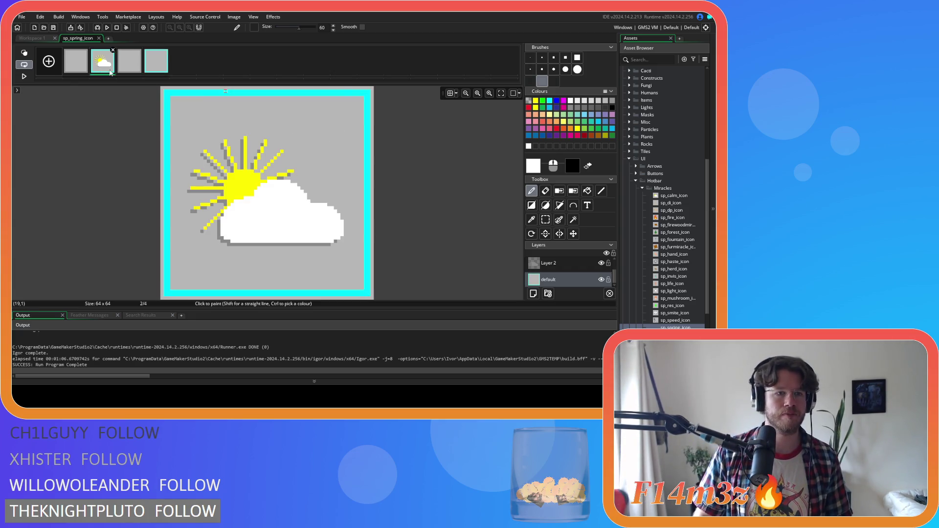
key(ctrl+z)
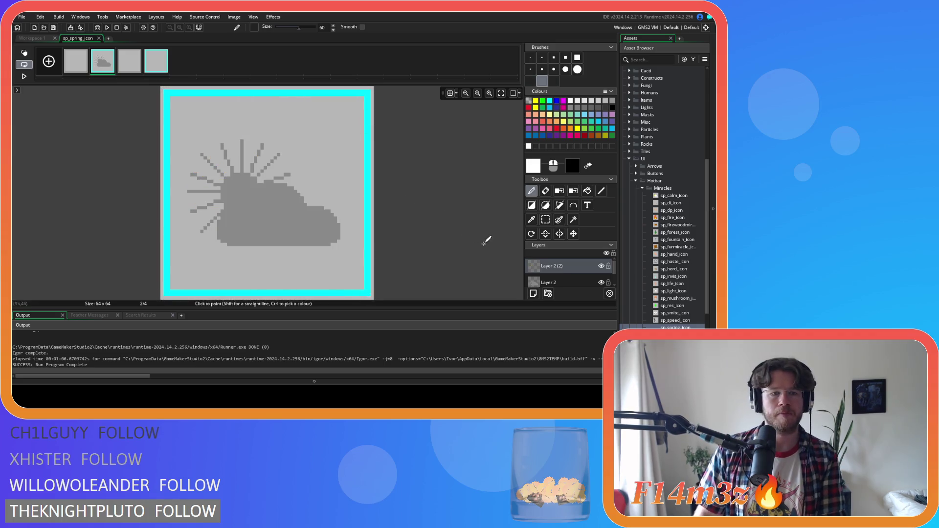
click(549, 282)
key(ctrl+z)
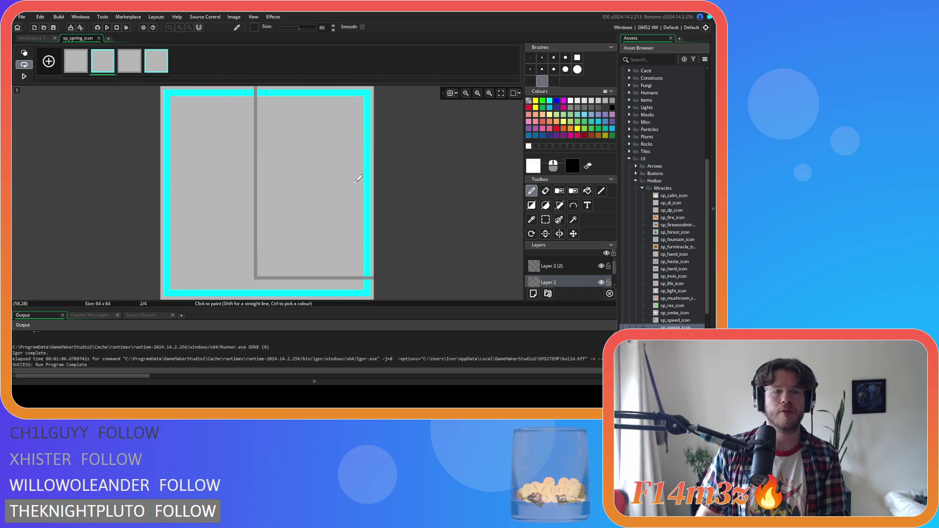
click(76, 61)
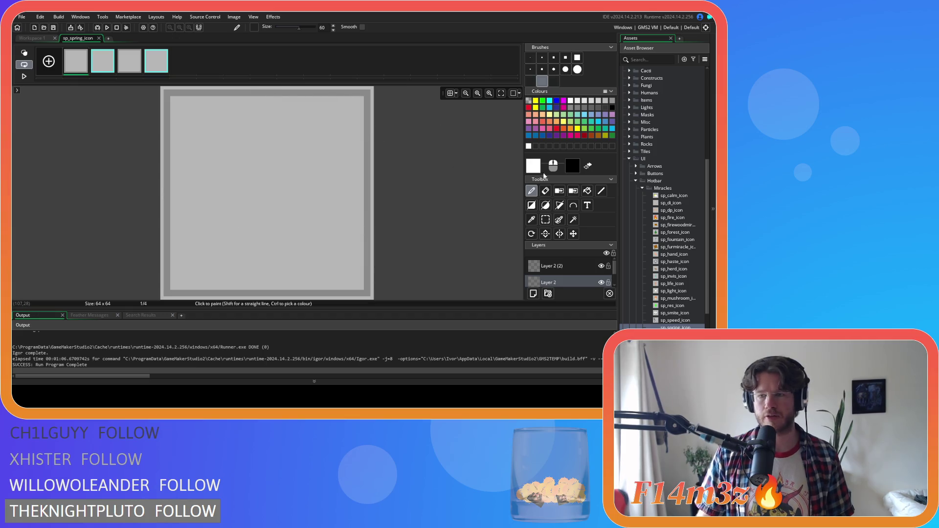
Choose a light green from the Colours palette
click(592, 129)
click(598, 129)
click(592, 129)
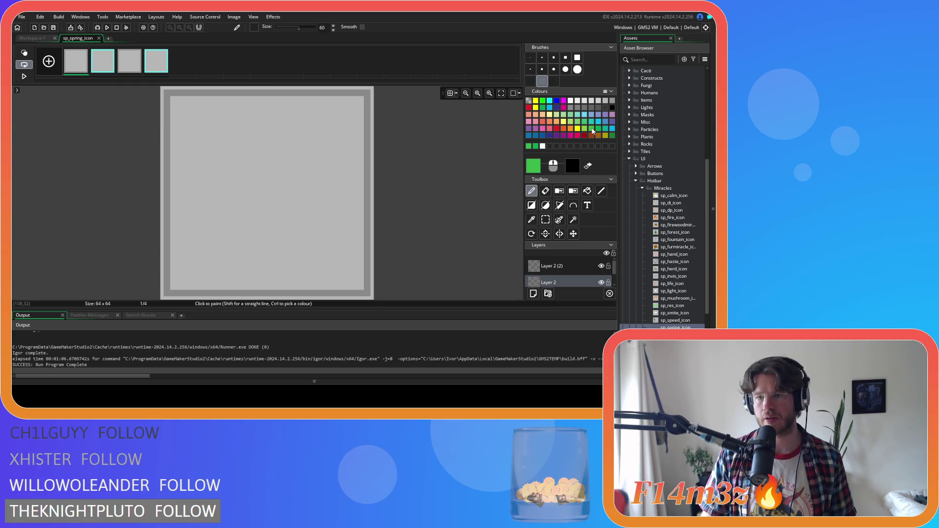
click(543, 109)
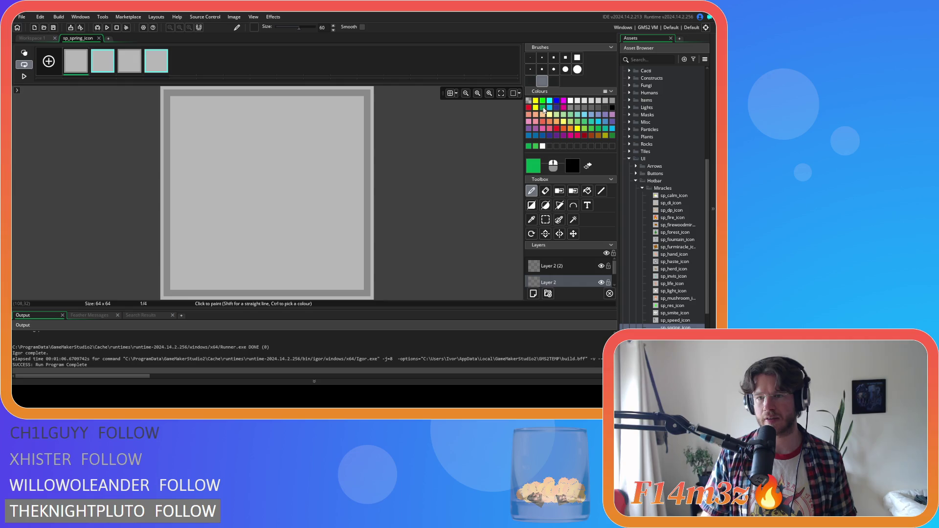
click(592, 130)
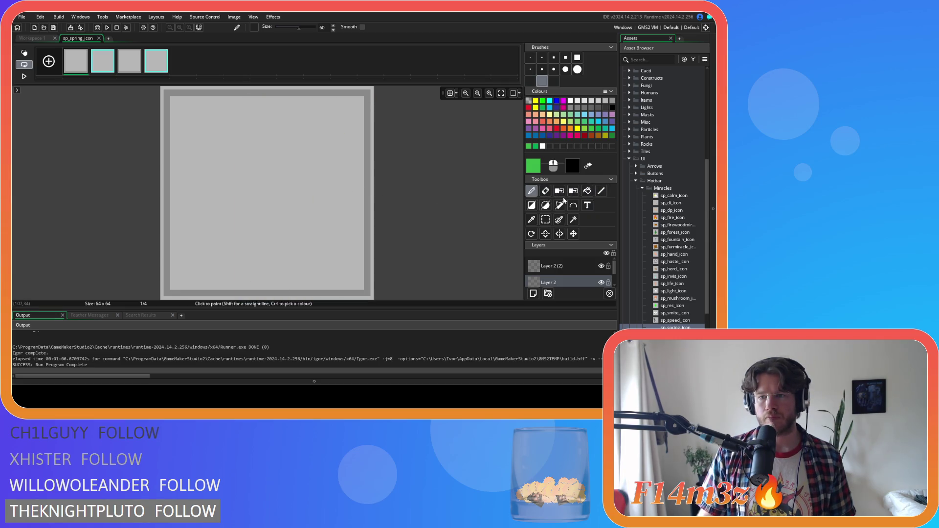
With a 1px brush on Layer 2 (2), draw a vertical stem curving up-left at its top
click(530, 57)
mouse_move(259, 237)
mouse_down()
mouse_move(263, 192)
mouse_move(265, 235)
mouse_move(264, 207)
mouse_up()
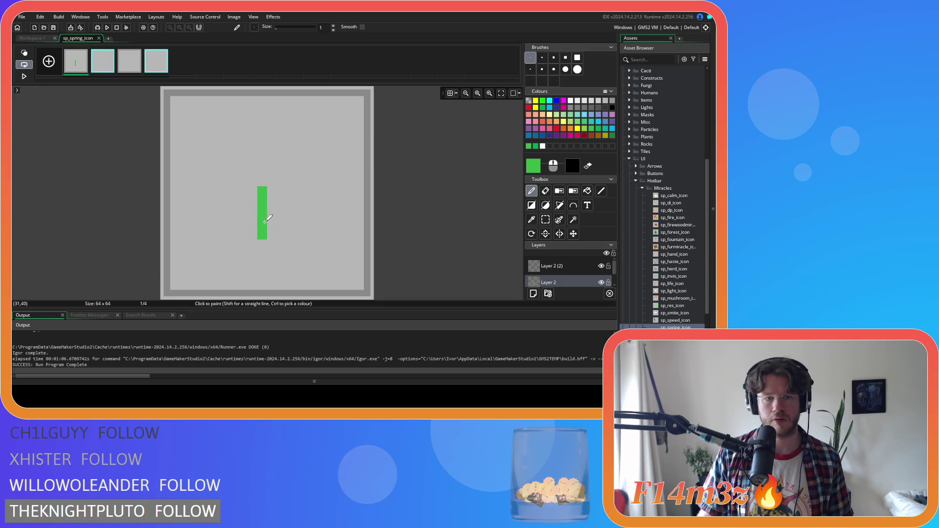
click(450, 93)
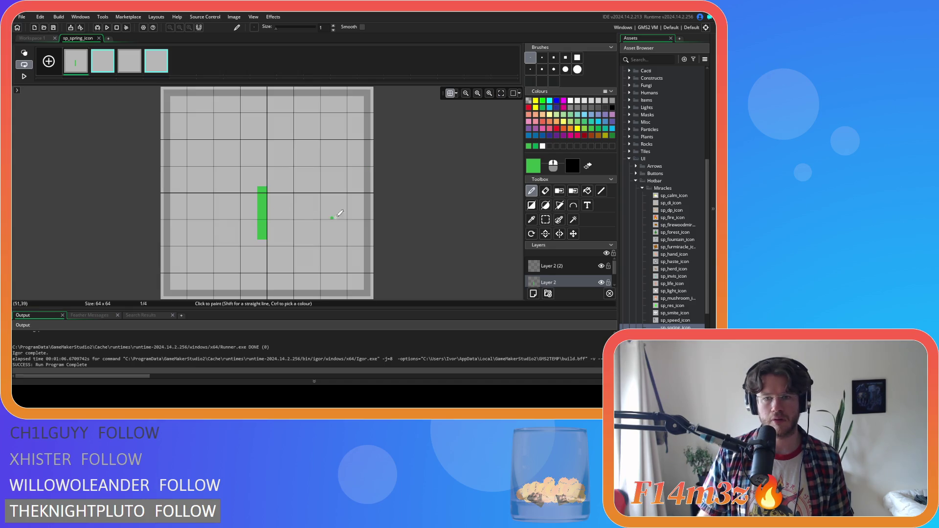
key(ctrl+z)
key(ctrl+z)
key(ctrl+z)
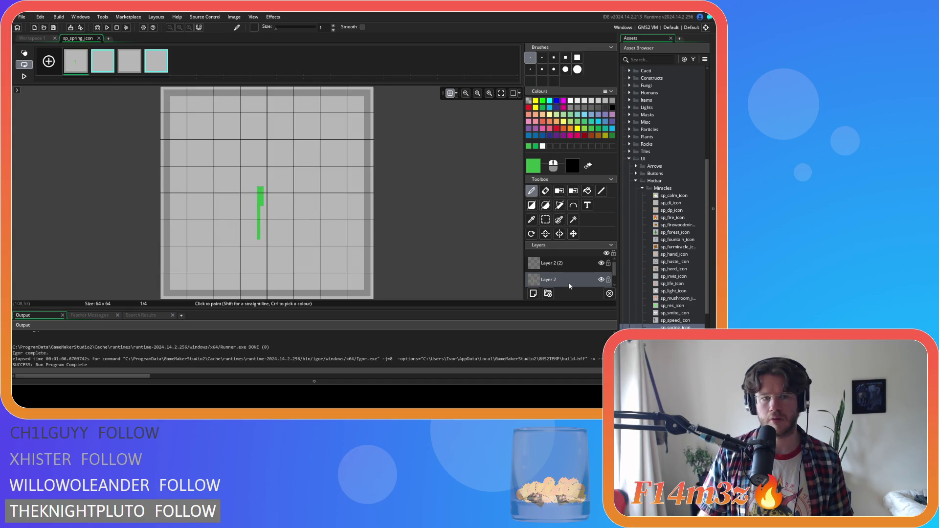
click(582, 259)
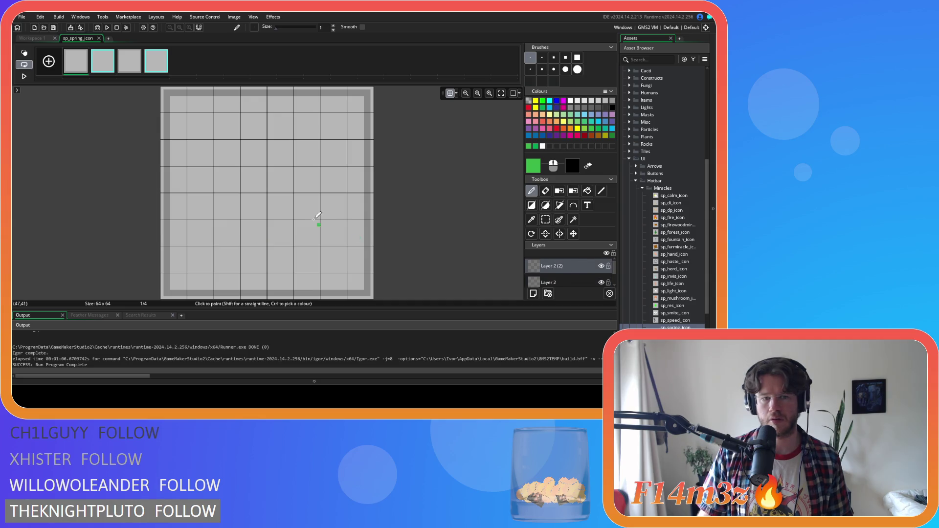
mouse_move(265, 181)
mouse_down()
mouse_move(265, 243)
mouse_move(268, 184)
mouse_up()
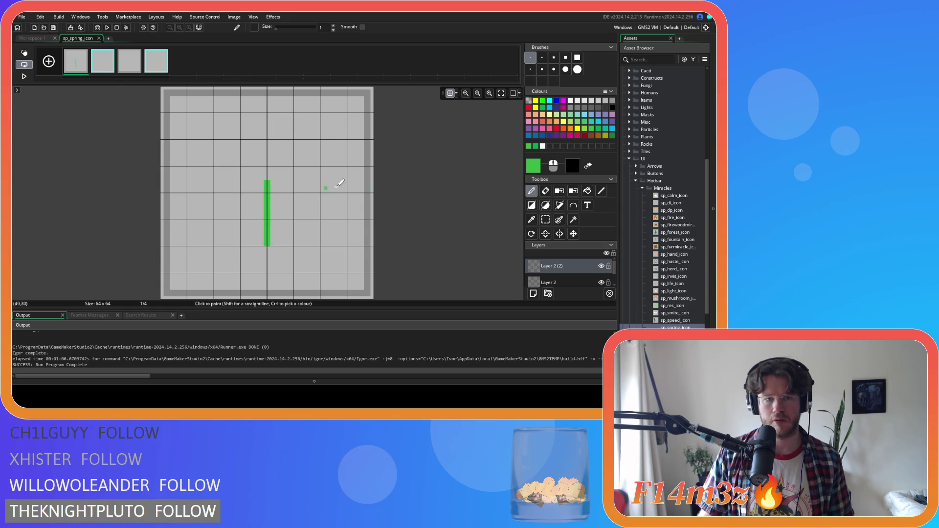
click(449, 93)
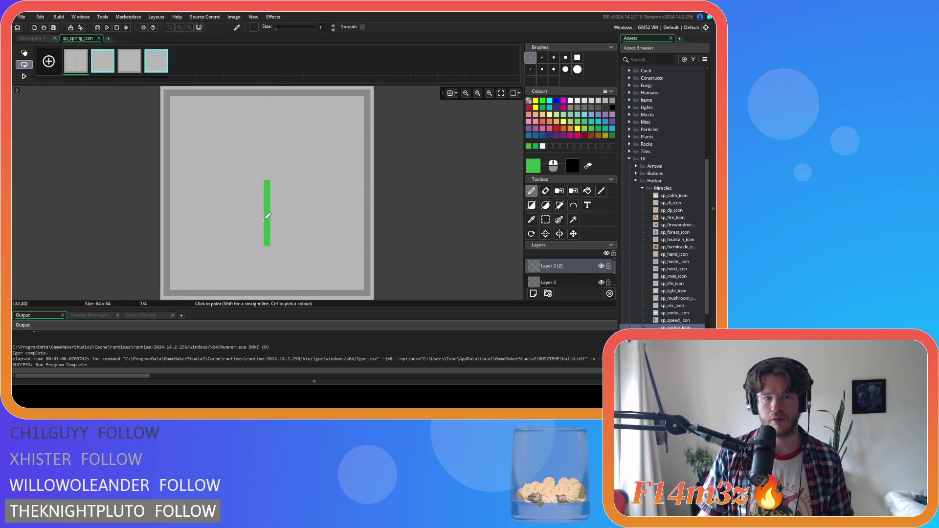
drag(266, 181, 229, 161)
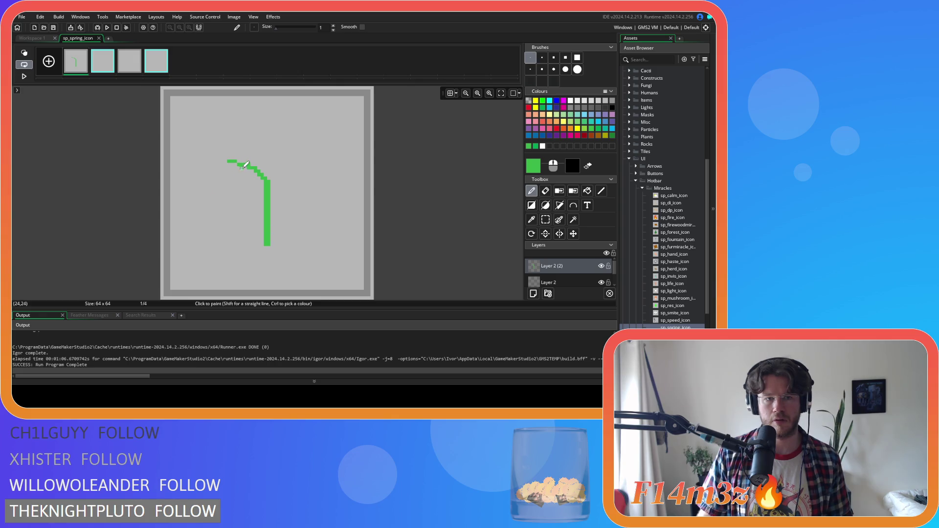
Erase the left end of the stem's curved top
key(e)
drag(241, 161, 225, 162)
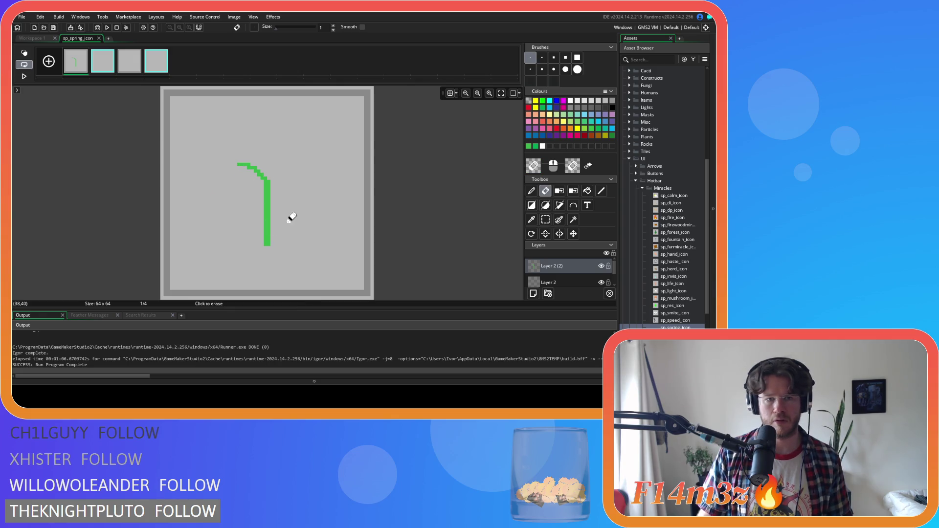
key(space)
drag(243, 169, 257, 171)
key(ctrl+z)
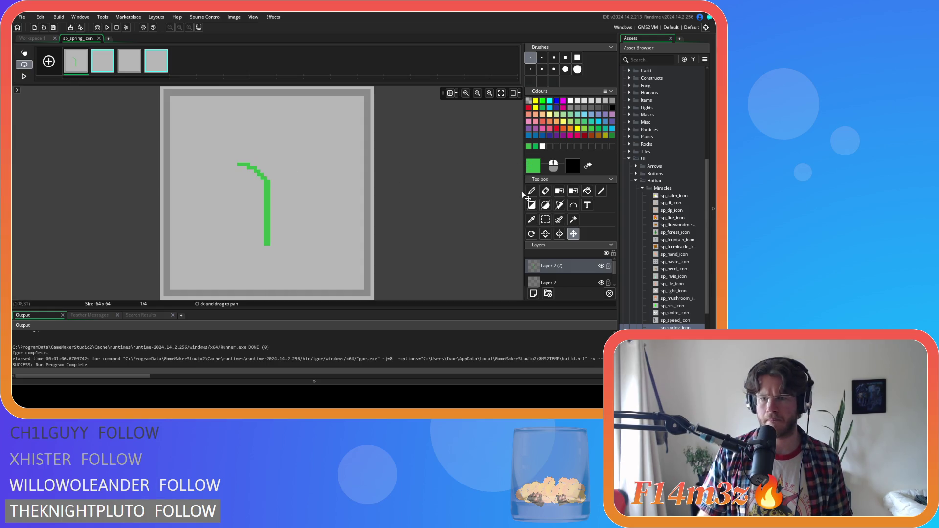
Copy the bent top as a brush, flip it horizontally and stamp it on the right
key(s)
drag(237, 163, 269, 182)
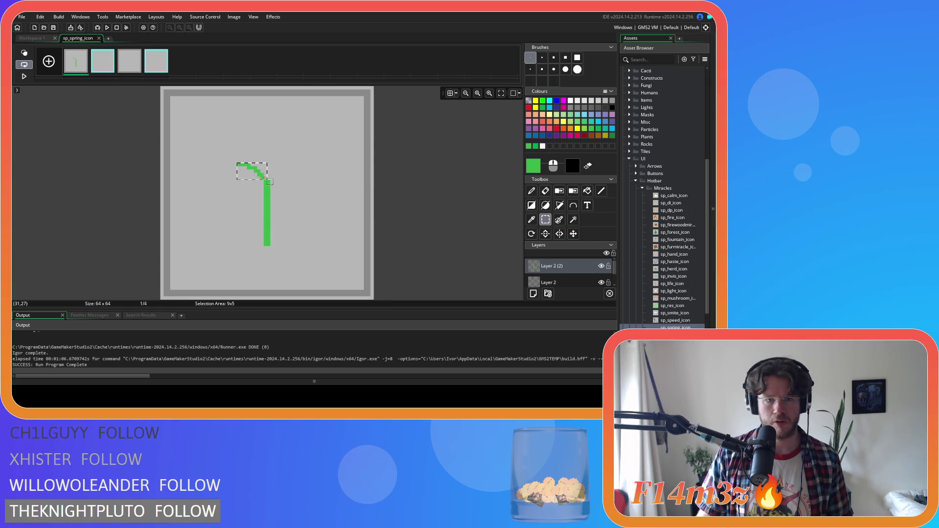
key(ctrl+c)
key(ctrl+v)
click(558, 233)
click(282, 171)
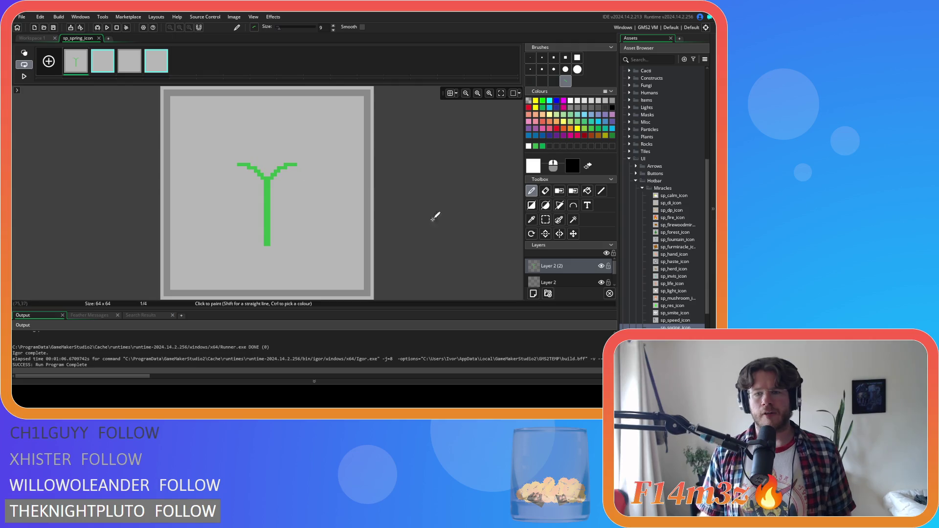
click(531, 57)
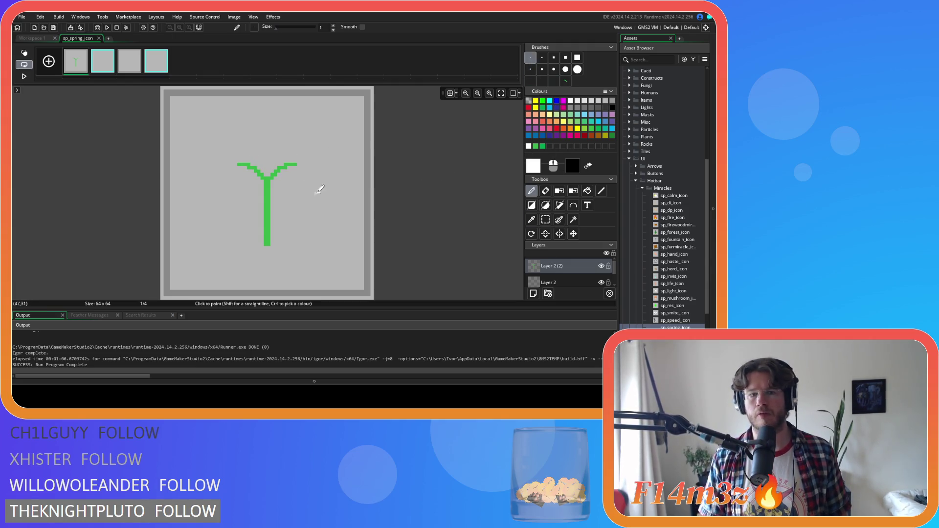
Pick the stem's green, outline a leaf left of the branch and fill it solid
ctrl+click(272, 186)
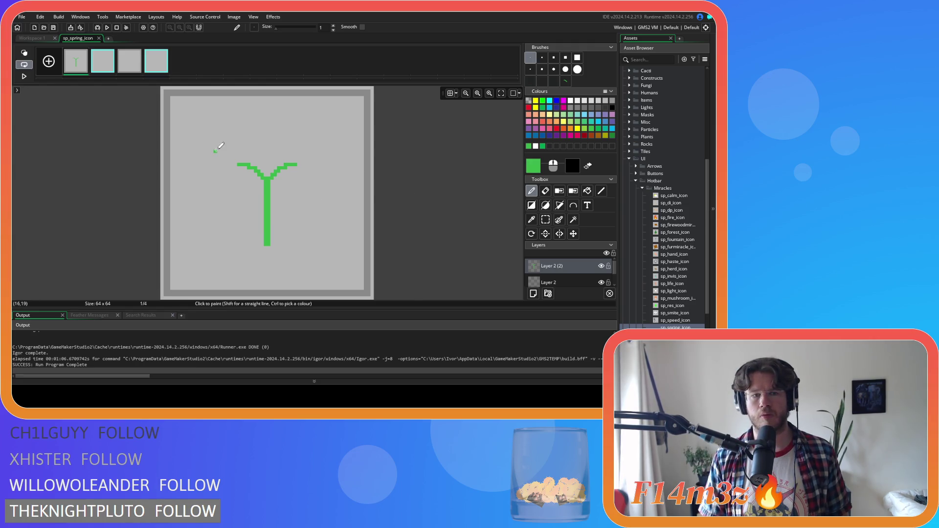
mouse_move(247, 161)
mouse_down()
mouse_move(185, 166)
mouse_move(198, 182)
mouse_move(243, 175)
mouse_up()
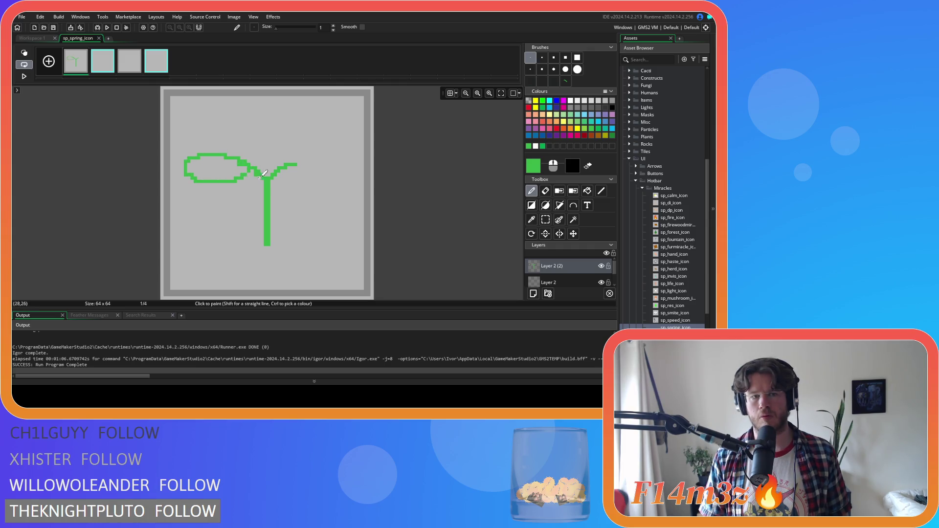
key(g)
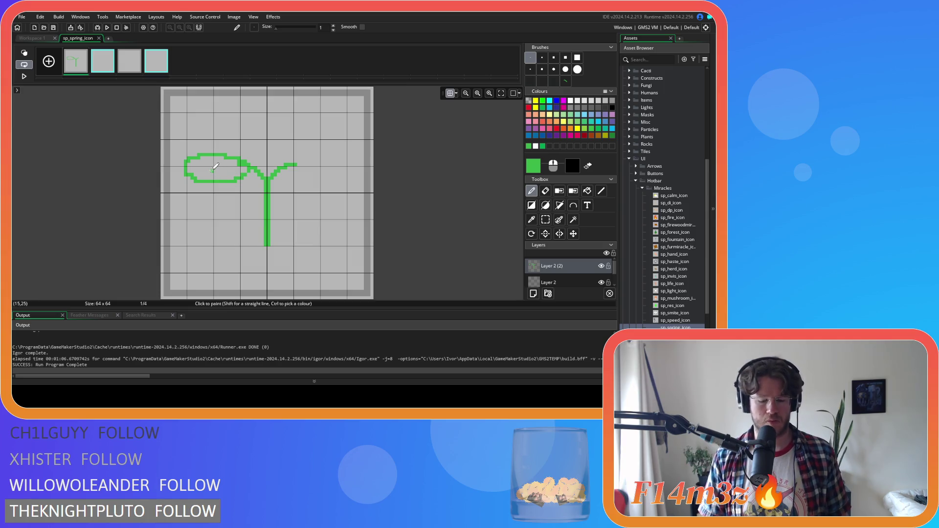
key(g)
click(587, 191)
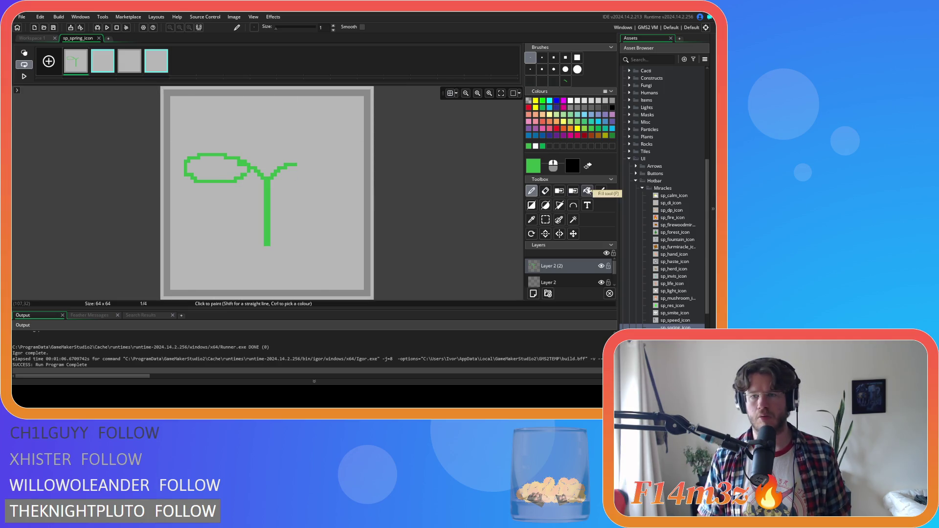
click(226, 171)
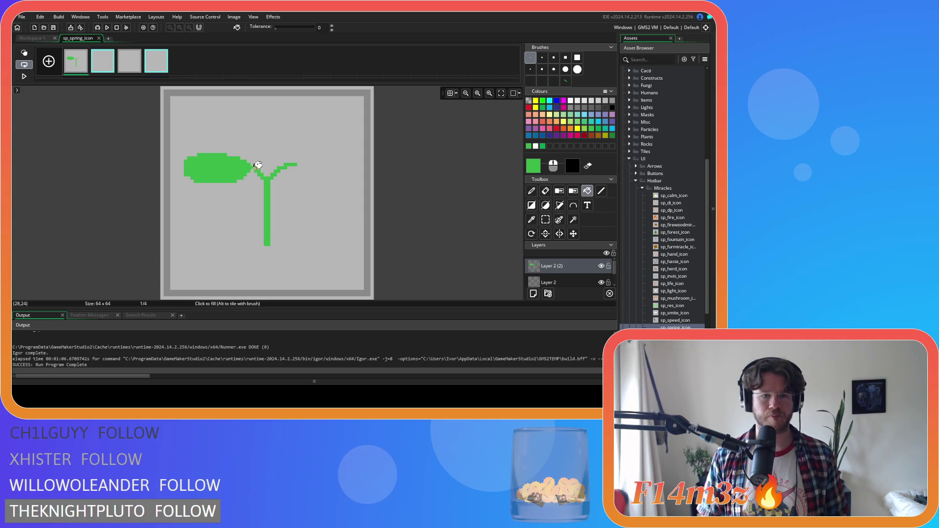
key(d)
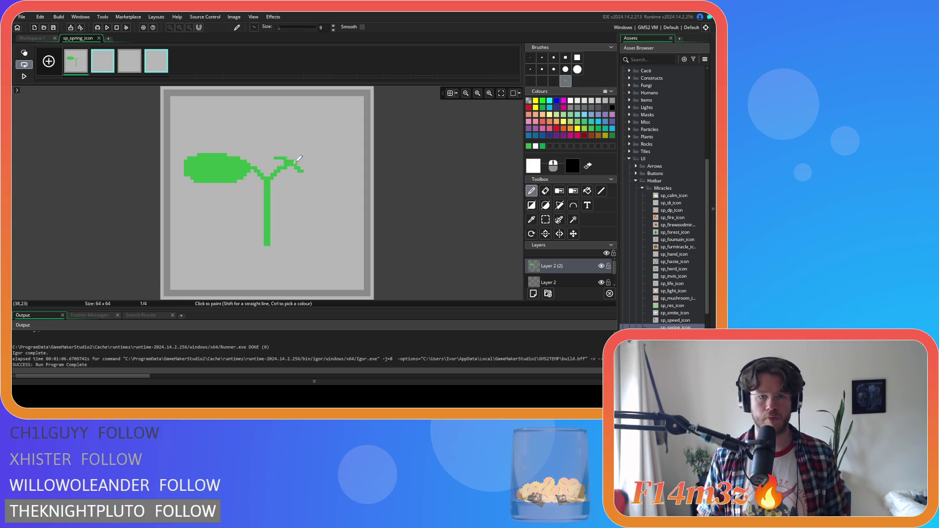
With a 1px green pencil, widen the stem below the leaf
click(531, 57)
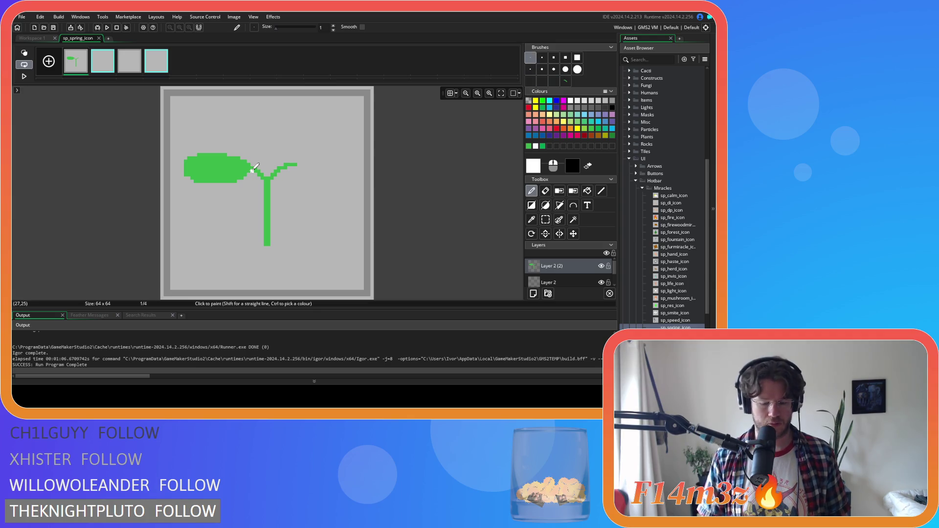
ctrl+click(226, 161)
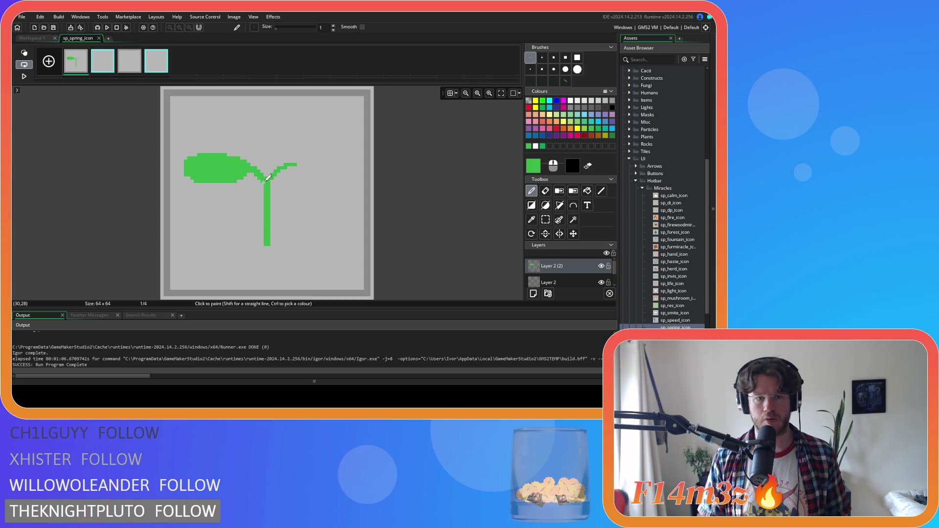
drag(262, 203, 265, 187)
key(ctrl+z)
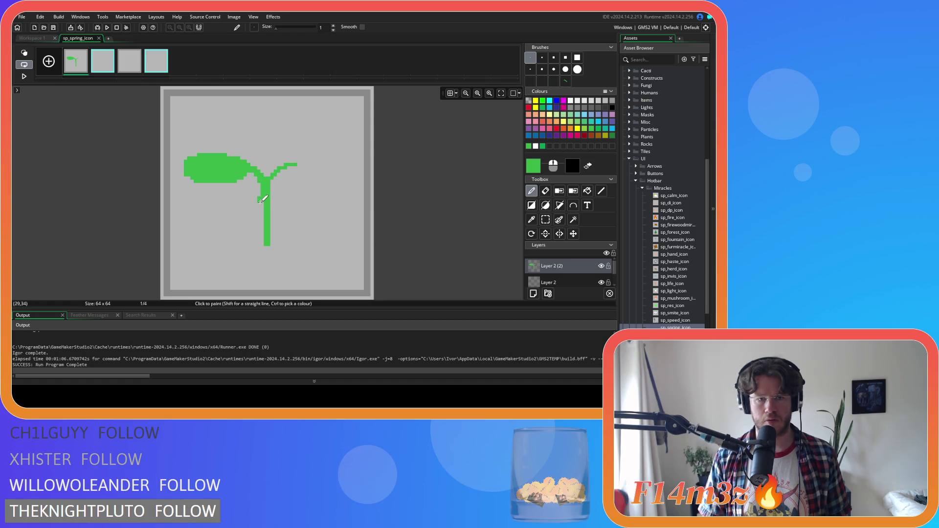
drag(262, 188, 265, 236)
click(299, 201)
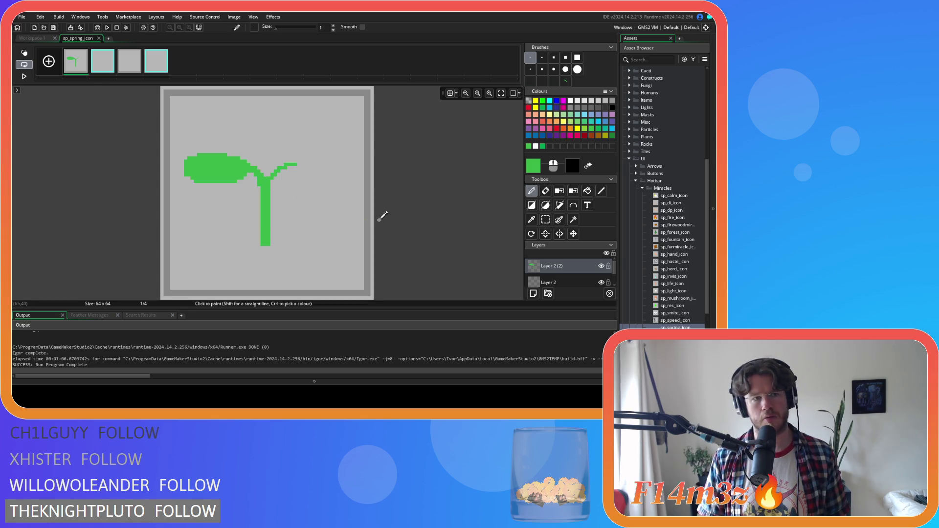
Check the whole sp_spring_icon sprite in Workspace 1, then return to the image editor
click(39, 39)
click(85, 39)
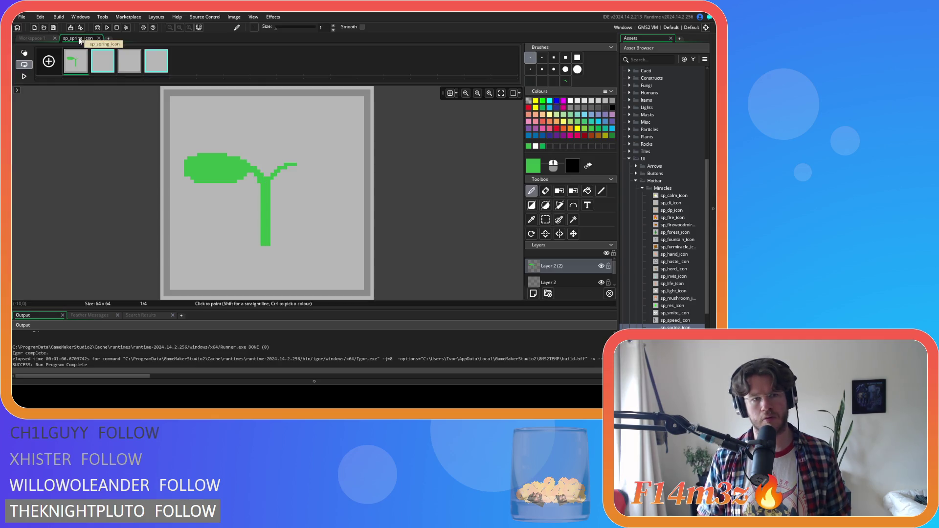
click(35, 40)
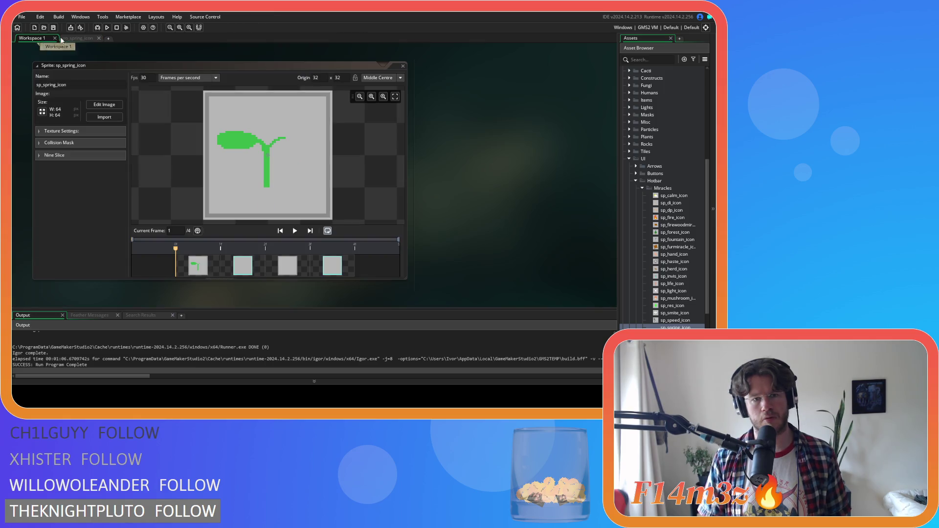
click(81, 38)
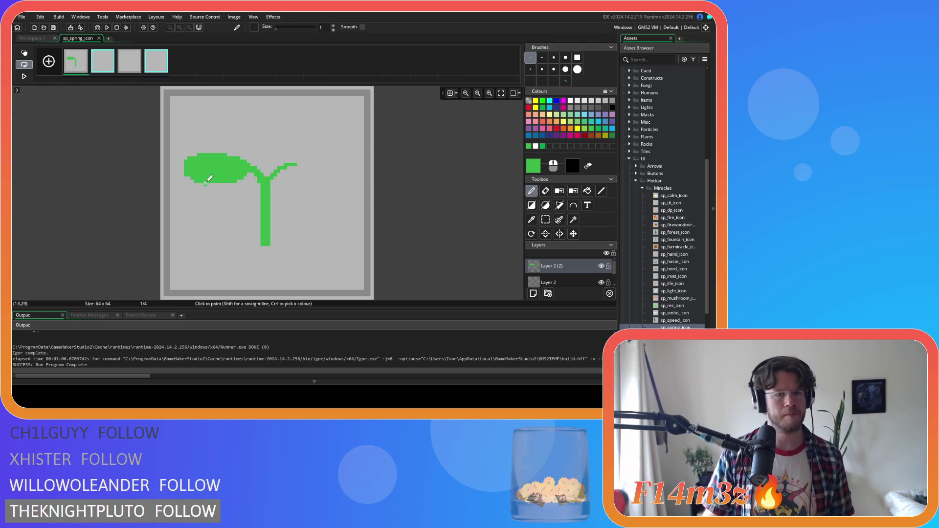
Try clearing the leaf's left end with a rectangle selection, then undo and deselect
click(545, 220)
drag(171, 145, 221, 197)
drag(177, 130, 214, 209)
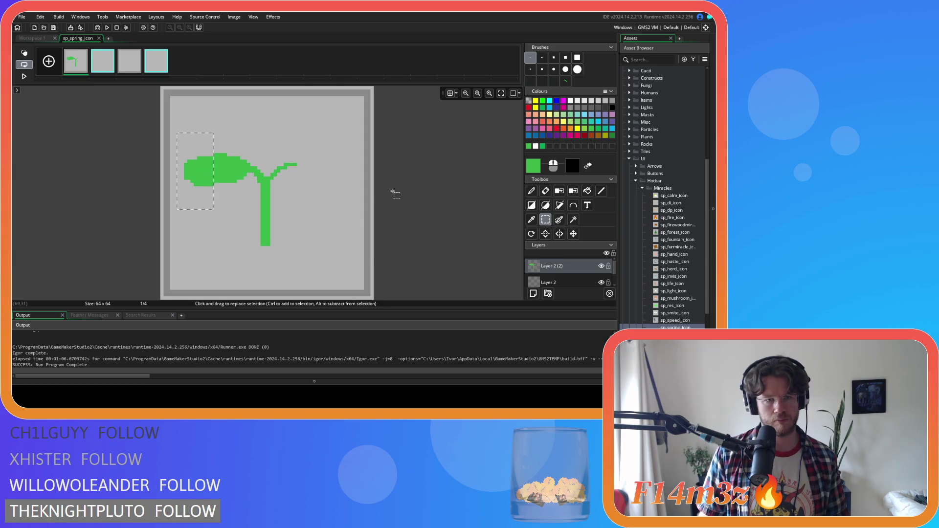
drag(177, 157, 204, 200)
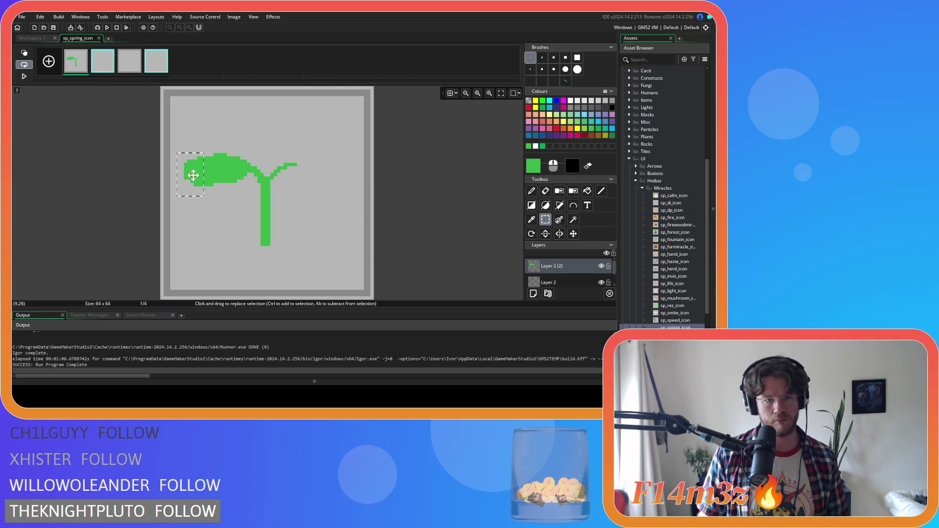
click(215, 177)
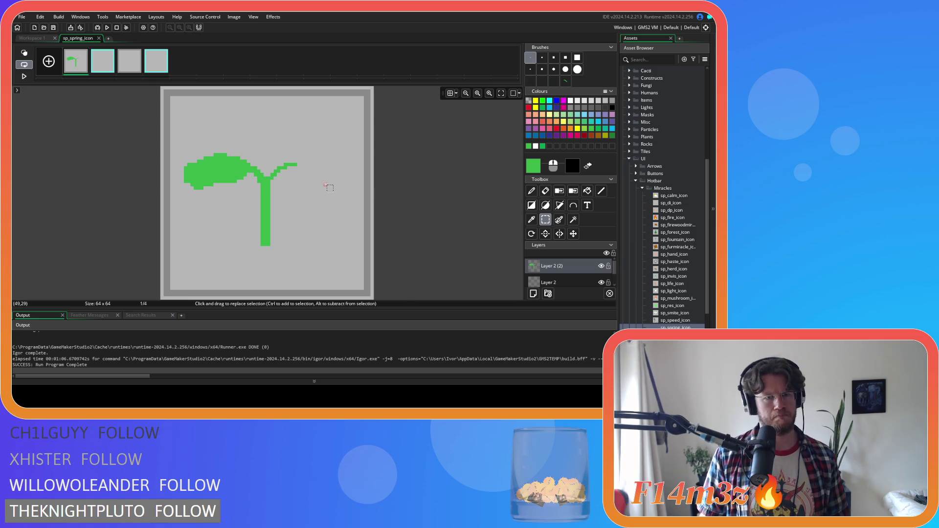
key(ctrl+z)
key(ctrl+z)
key(ctrl+z)
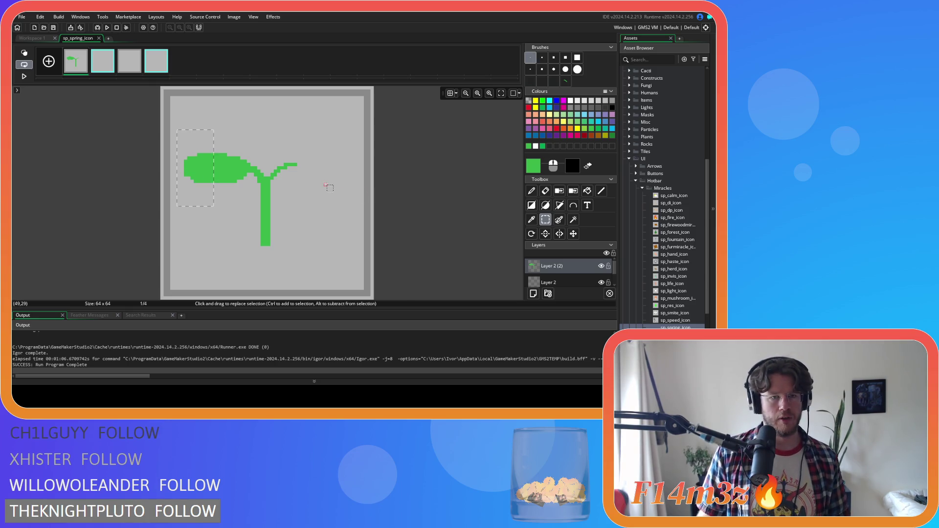
click(451, 176)
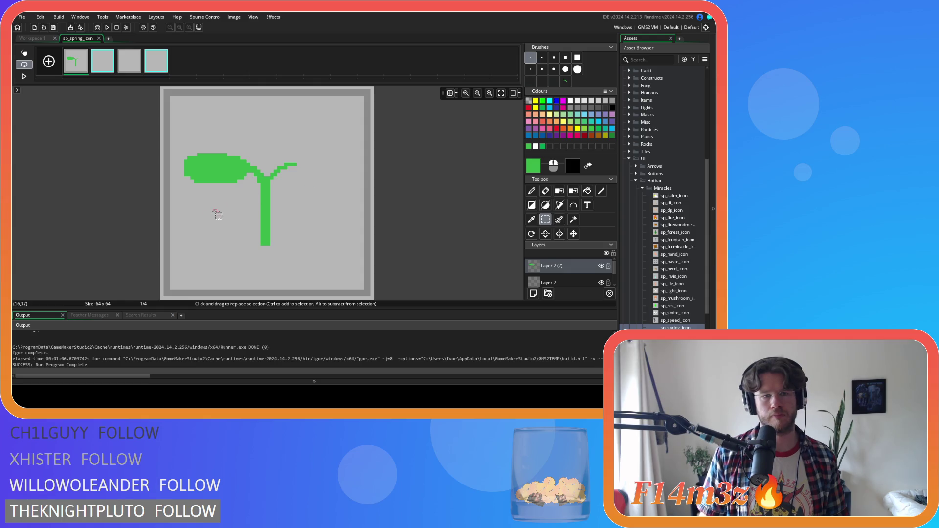
Erase stray pixels where the leaf meets the stem, then set a one-pixel pencil in the leaf's green
key(e)
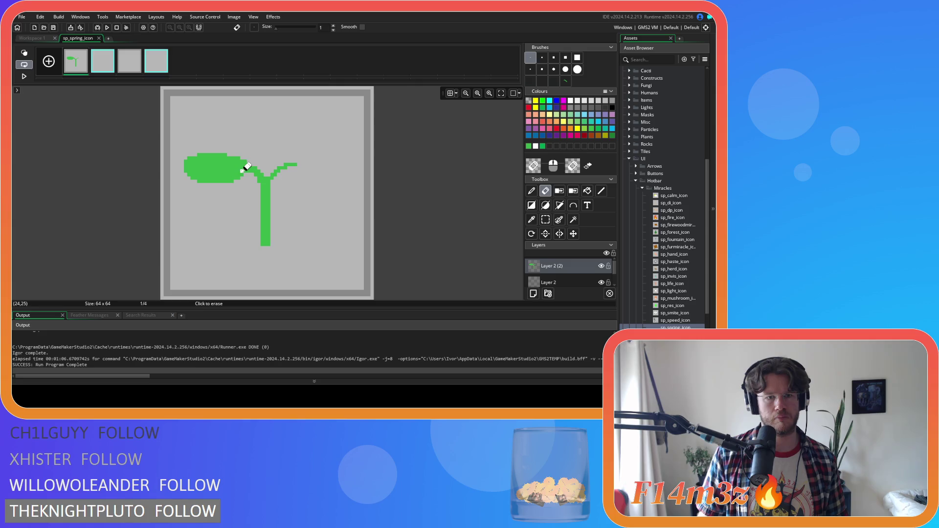
key(d)
click(531, 57)
ctrl+click(243, 170)
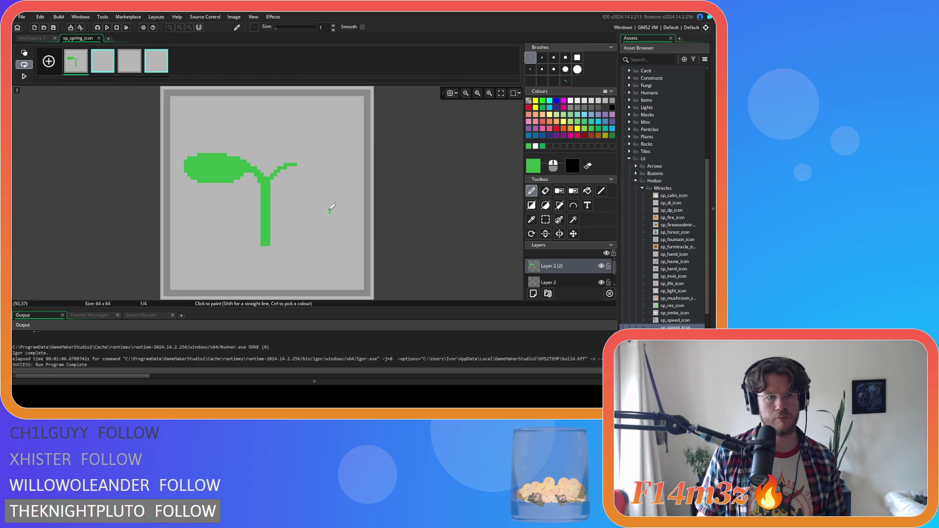
Check the leaf against the sp_spring_icon sprite preview and the pixel grid
click(32, 39)
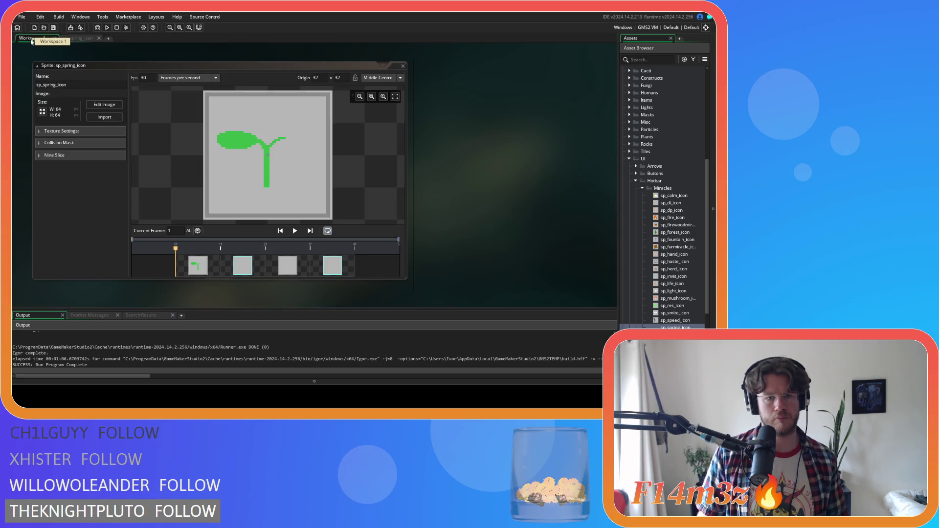
click(76, 39)
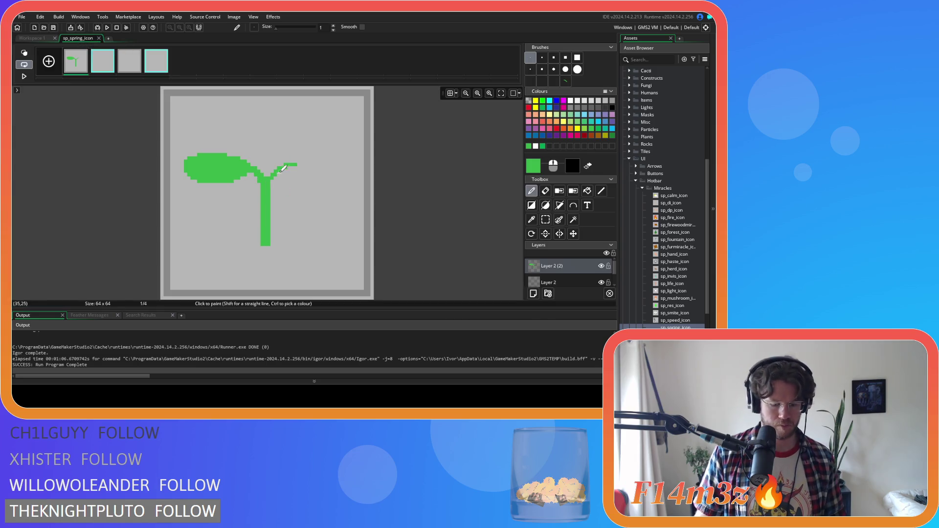
key(space)
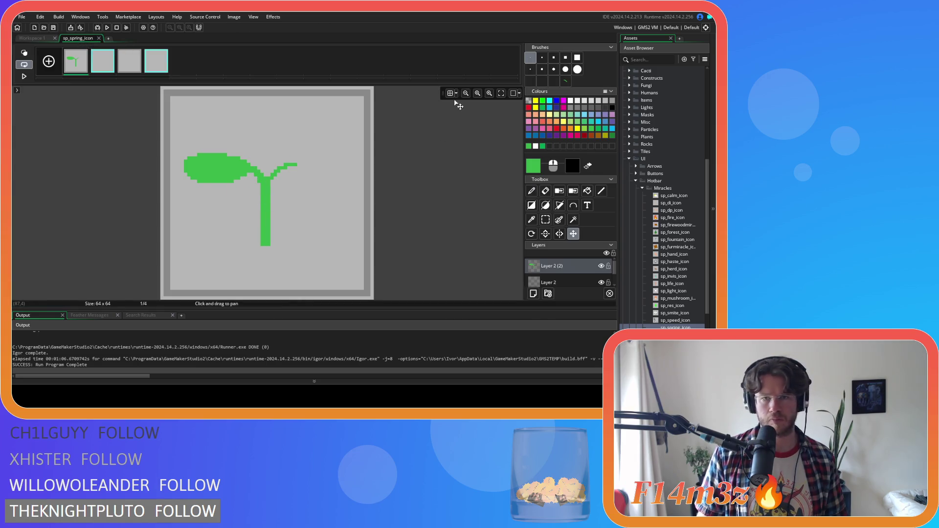
click(450, 93)
click(451, 93)
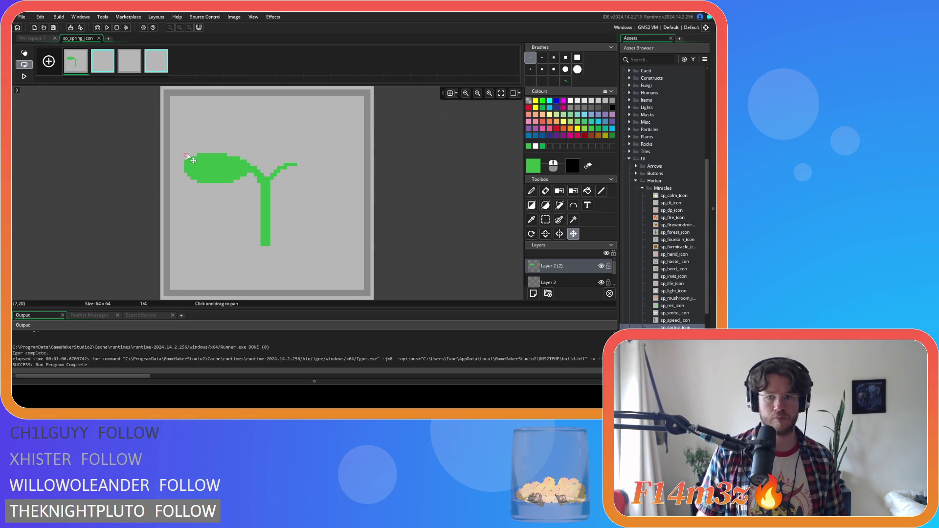
click(545, 220)
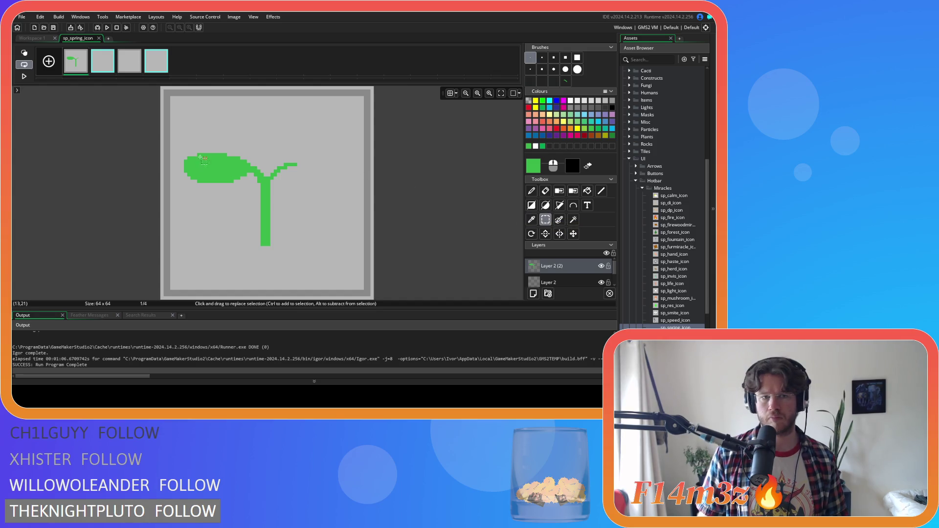
Copy the left leaf and stem as a brush, flip it horizontally, and stamp it right of the stem
mouse_move(182, 148)
mouse_down()
mouse_move(196, 189)
mouse_move(263, 251)
mouse_up()
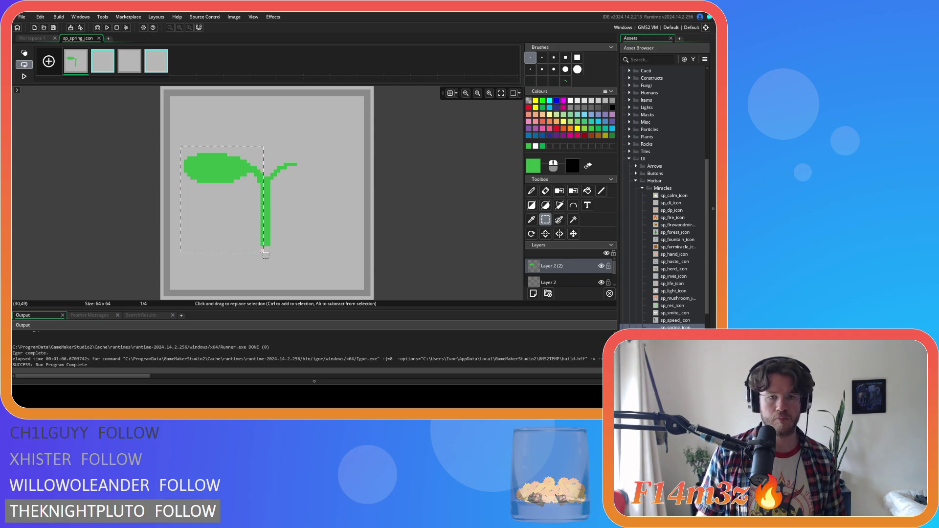
key(ctrl+c)
click(559, 234)
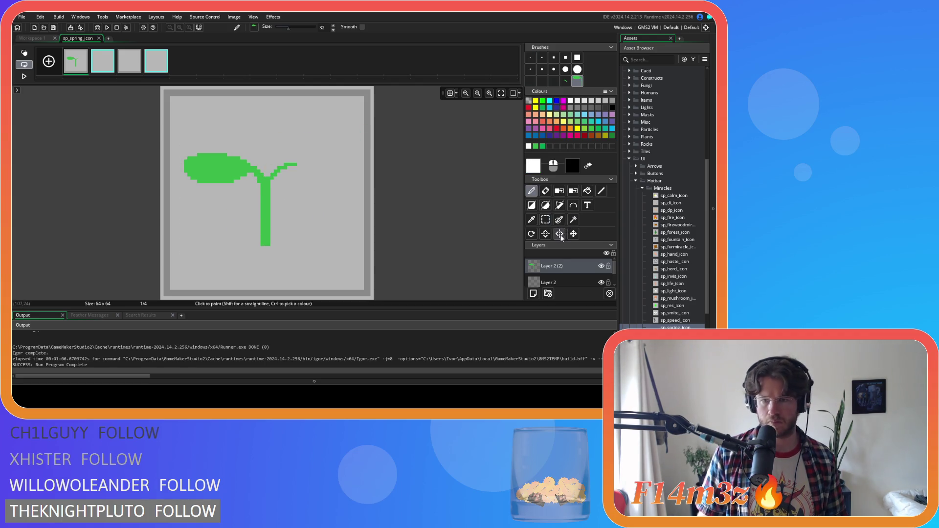
click(315, 197)
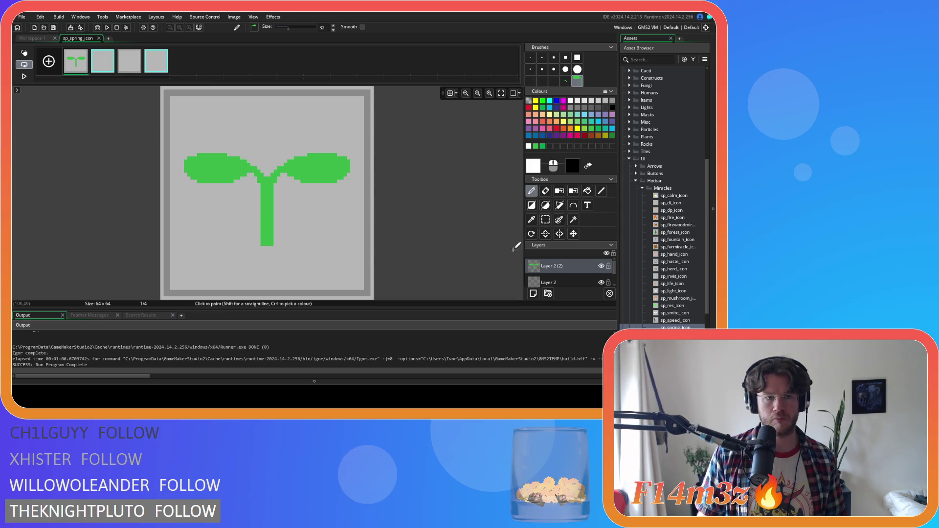
click(450, 94)
click(451, 95)
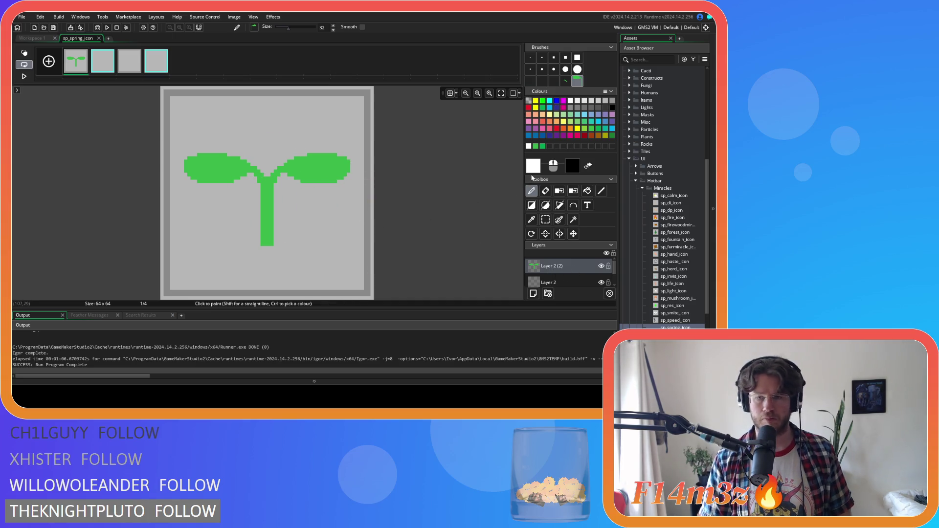
Make the whole sprout a brush and stamp a slightly offset copy onto Layer 2
key(s)
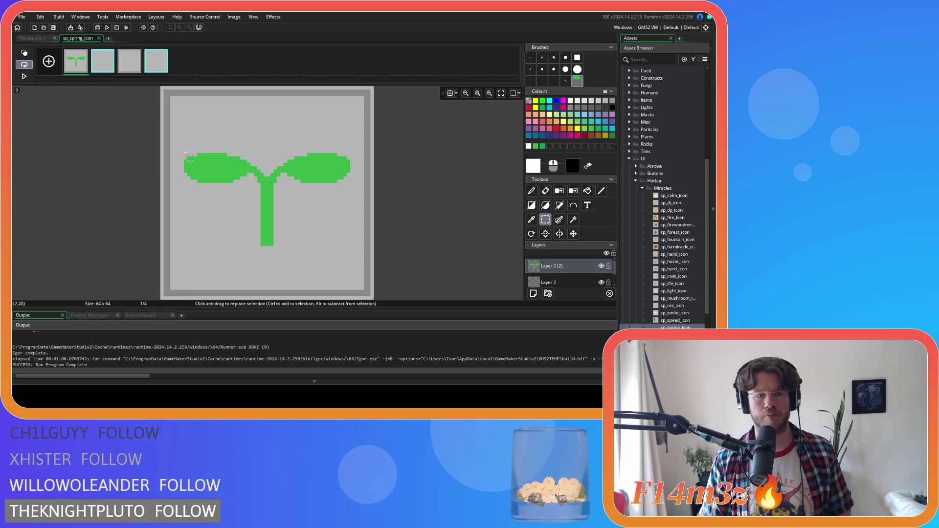
drag(189, 156, 349, 245)
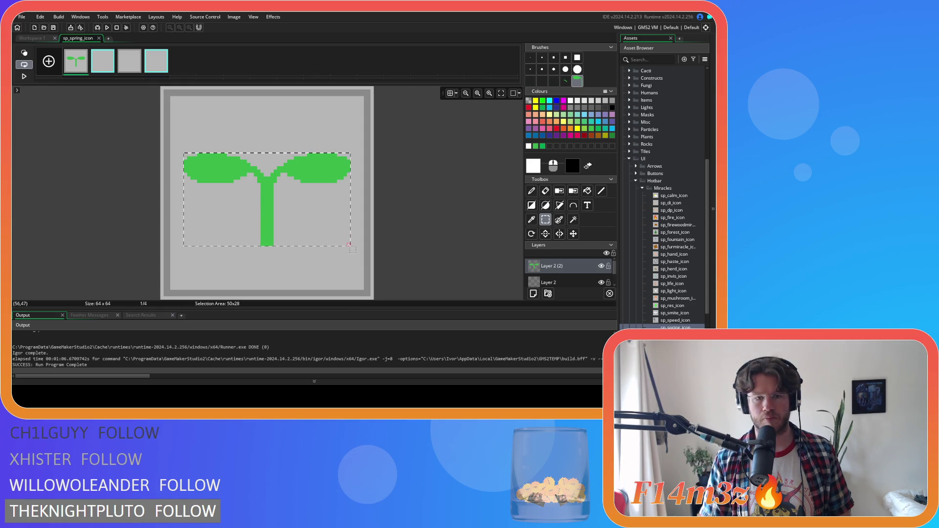
key(d)
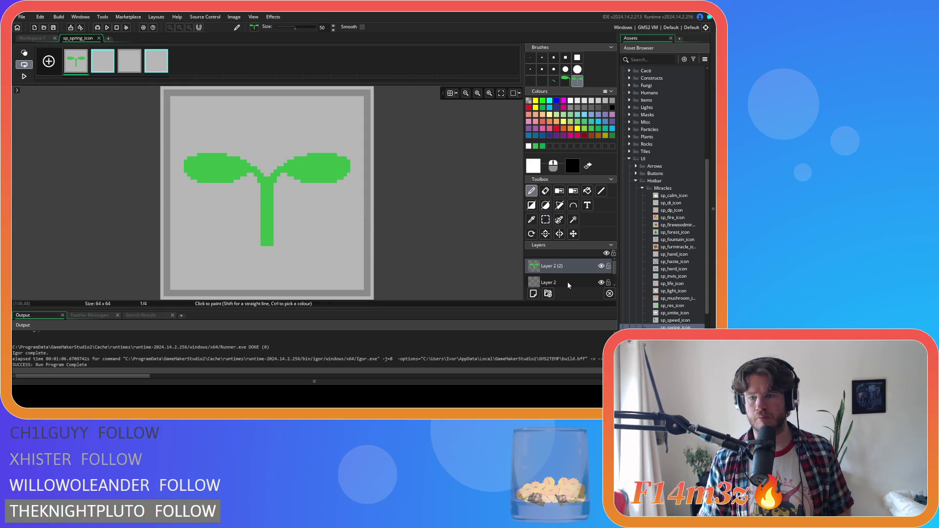
click(568, 282)
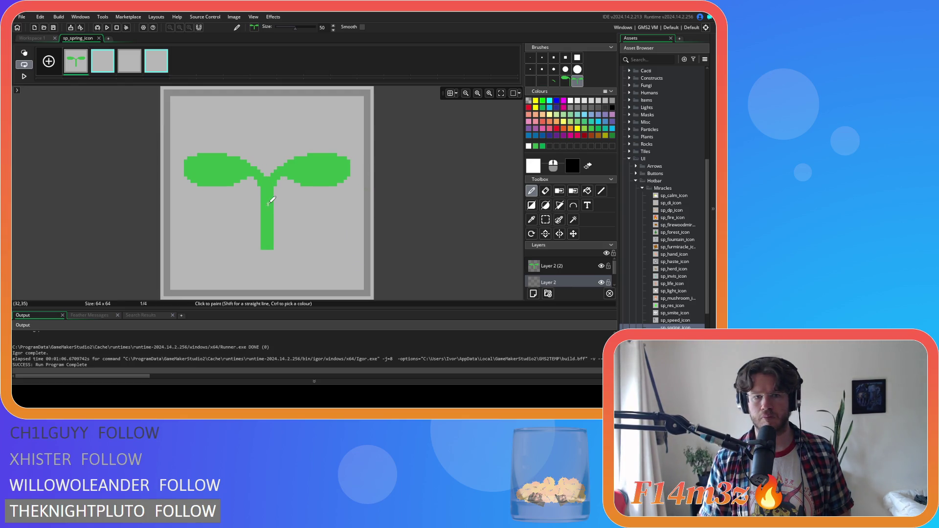
click(270, 203)
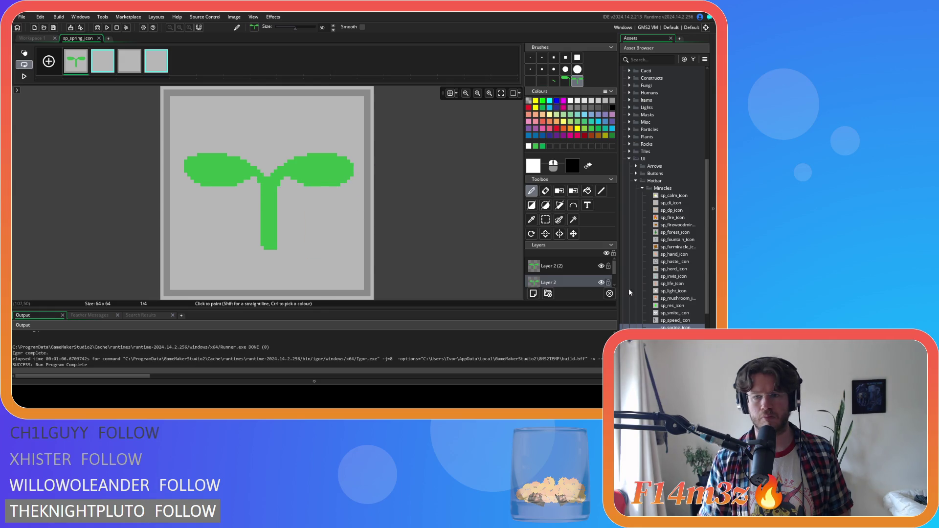
View sp_calm_icon, sp_di_icon, sp_forest_icon and sp_fire_icon in turn, then return to the sp_spring_icon image
double_click(671, 196)
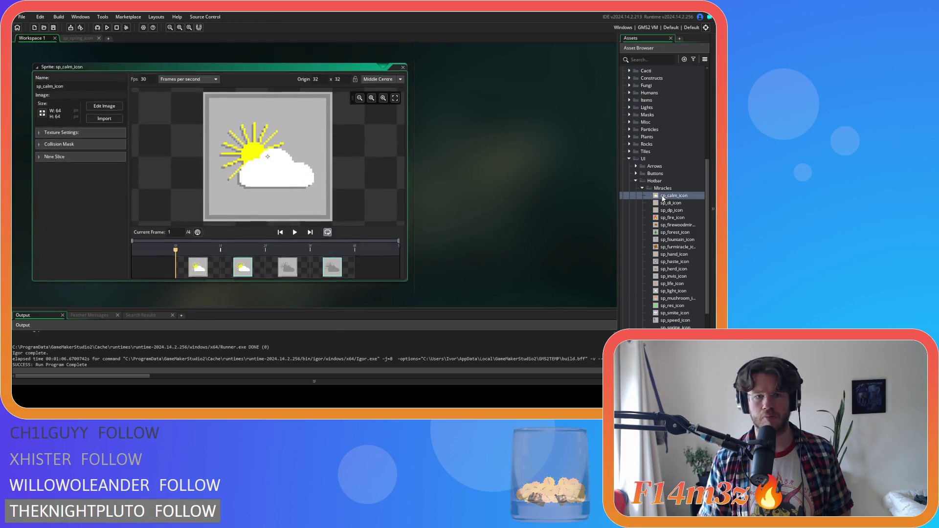
click(404, 66)
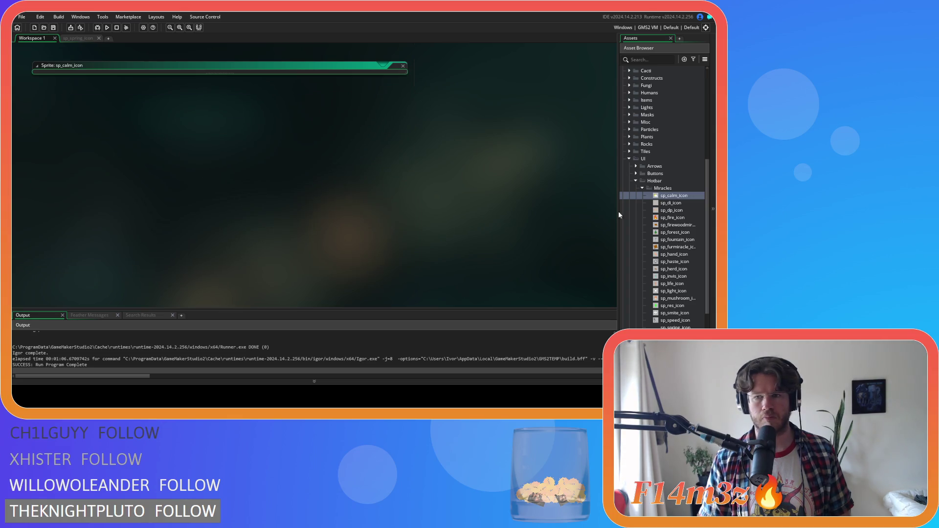
click(670, 203)
double_click(670, 203)
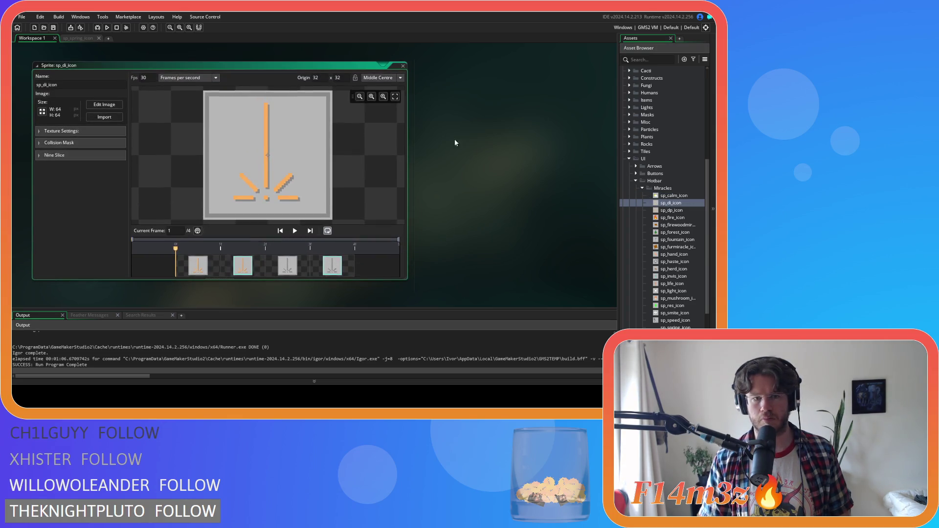
click(403, 66)
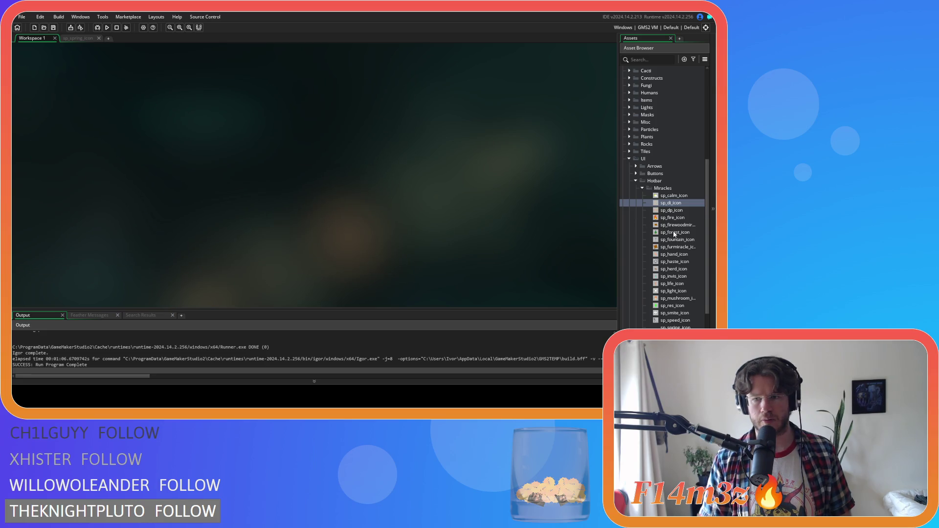
double_click(674, 233)
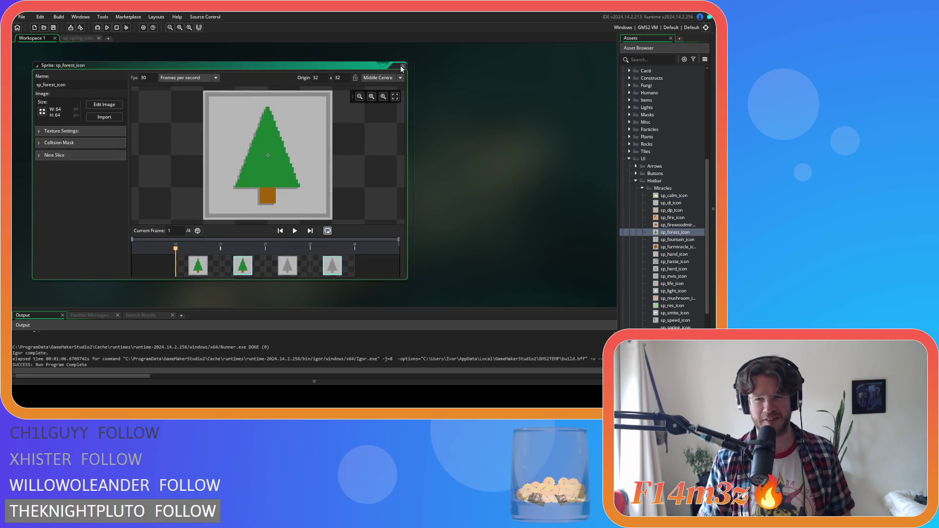
click(403, 66)
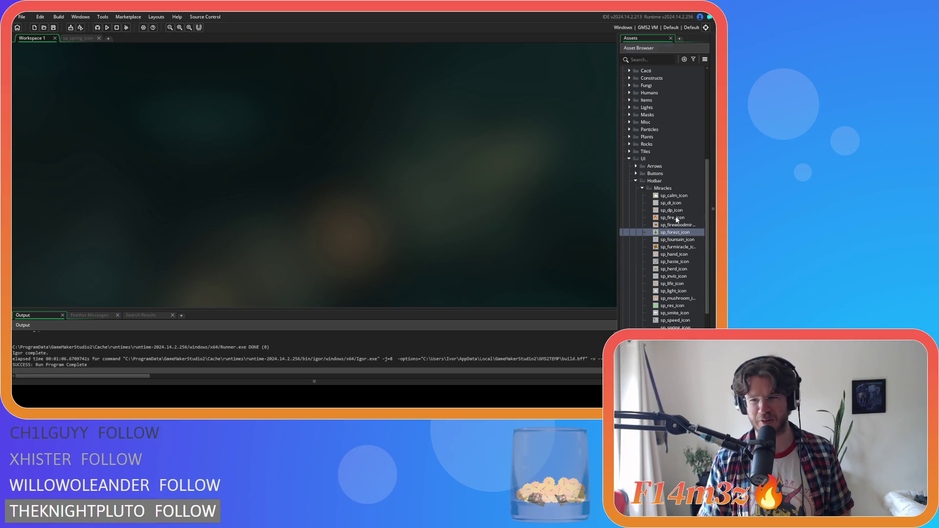
double_click(673, 217)
click(403, 66)
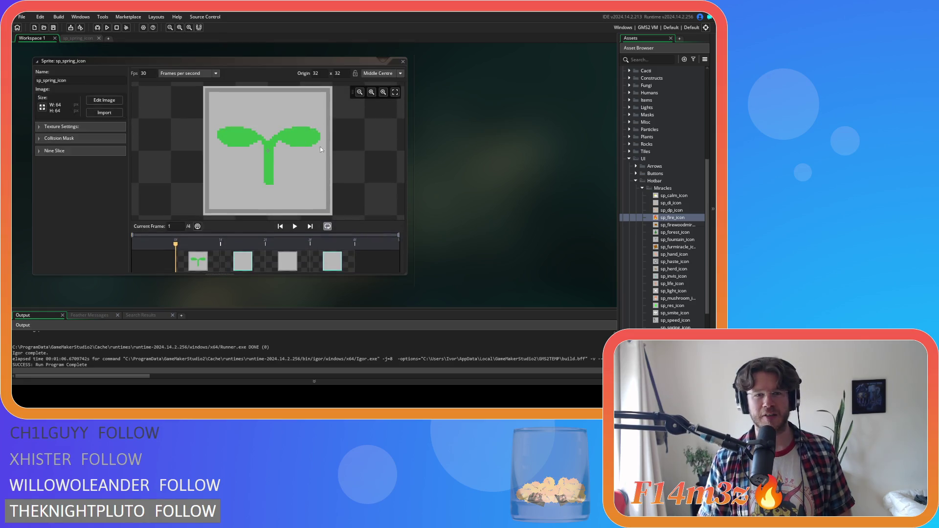
click(84, 39)
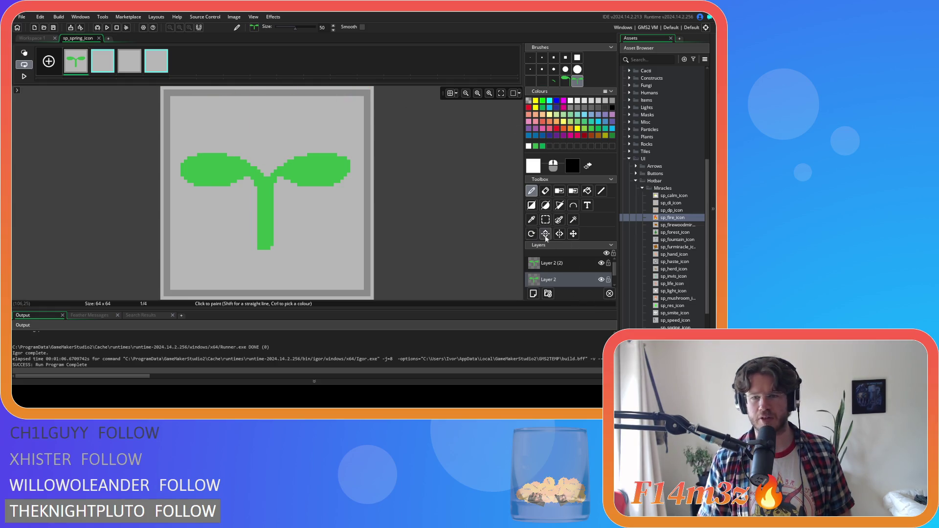
Flood-fill the Layer 2 sprout copy with the canvas border grey as a drop shadow
click(532, 219)
click(368, 107)
click(588, 191)
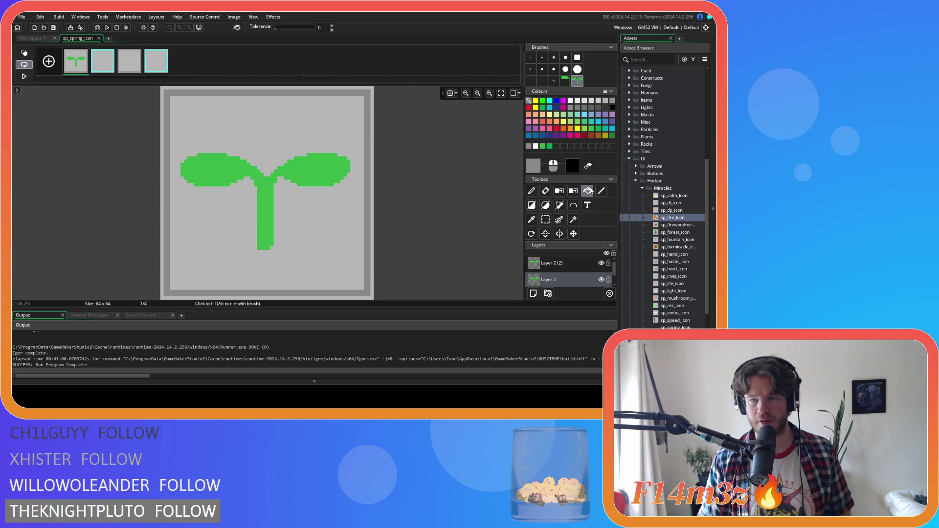
click(268, 195)
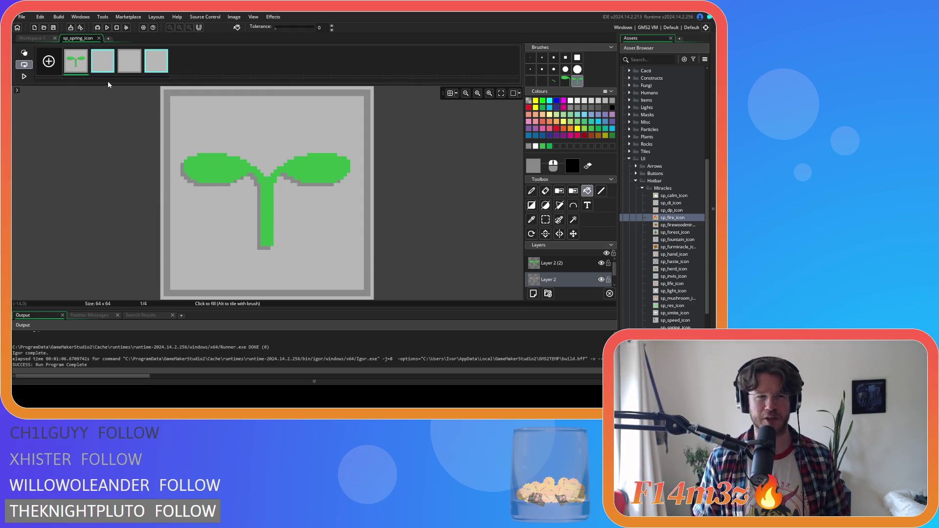
click(37, 39)
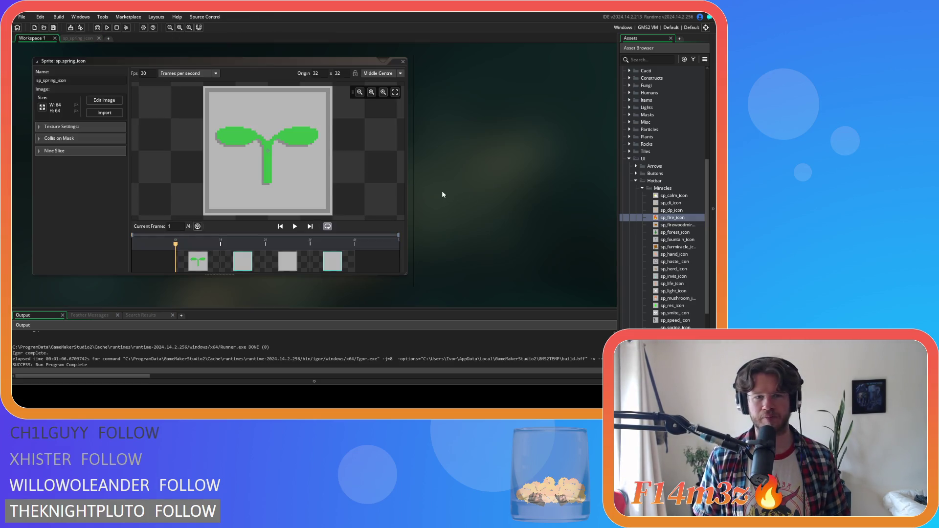
Compare the shadowed sprout with the Workspace 1 sprite preview and turn on the pixel grid
click(81, 39)
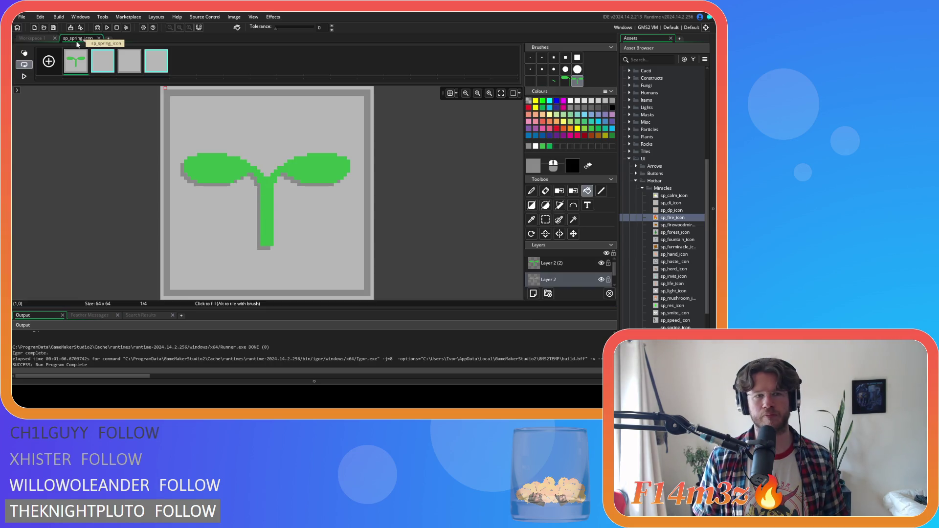
click(31, 40)
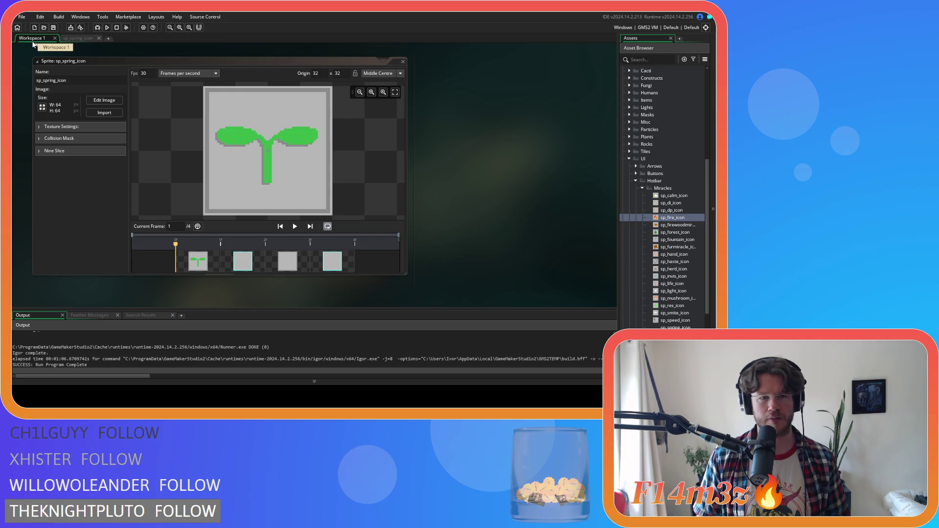
click(76, 37)
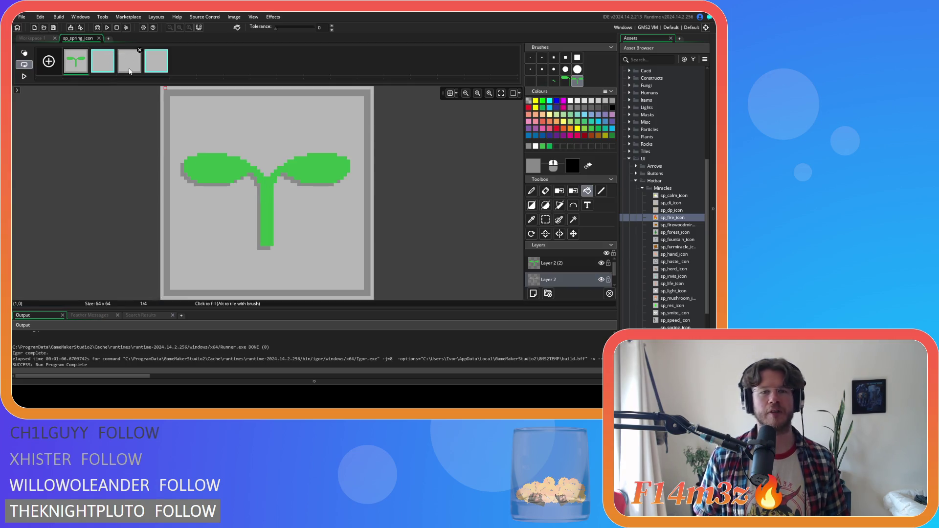
key(g)
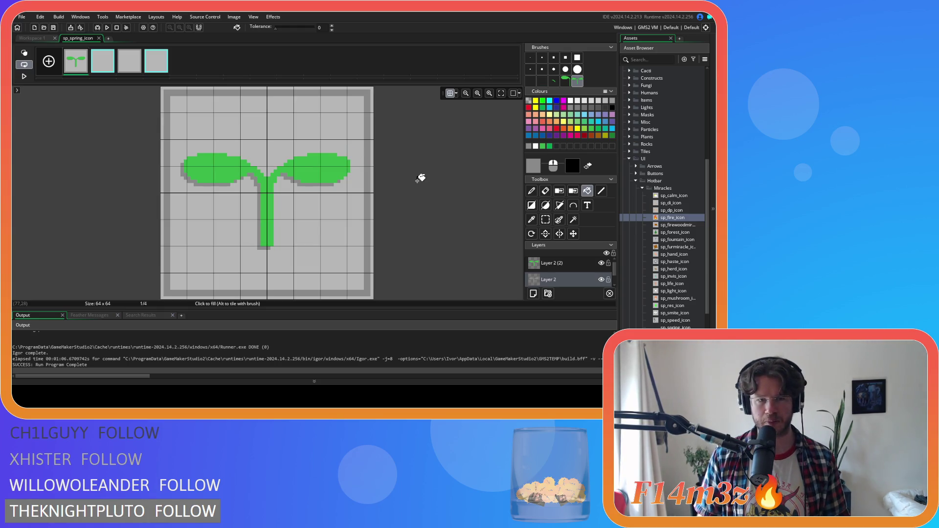
click(36, 38)
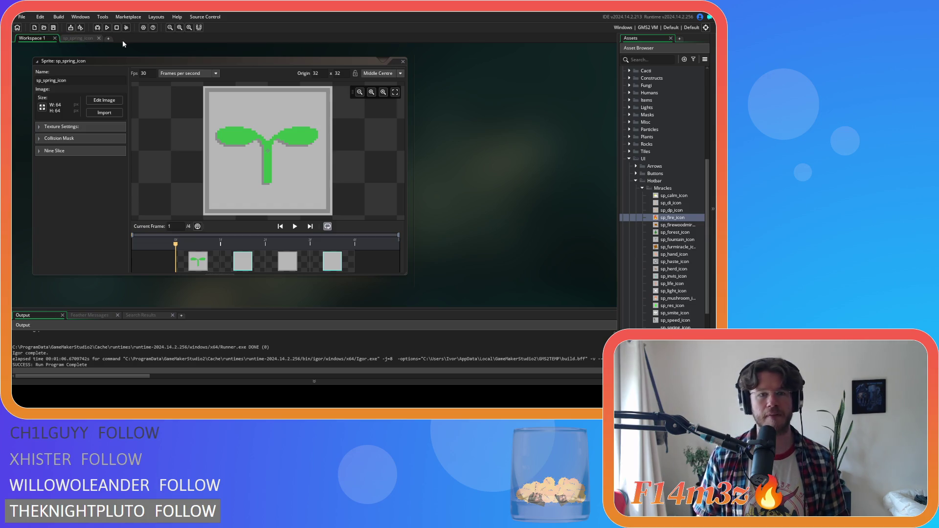
click(84, 41)
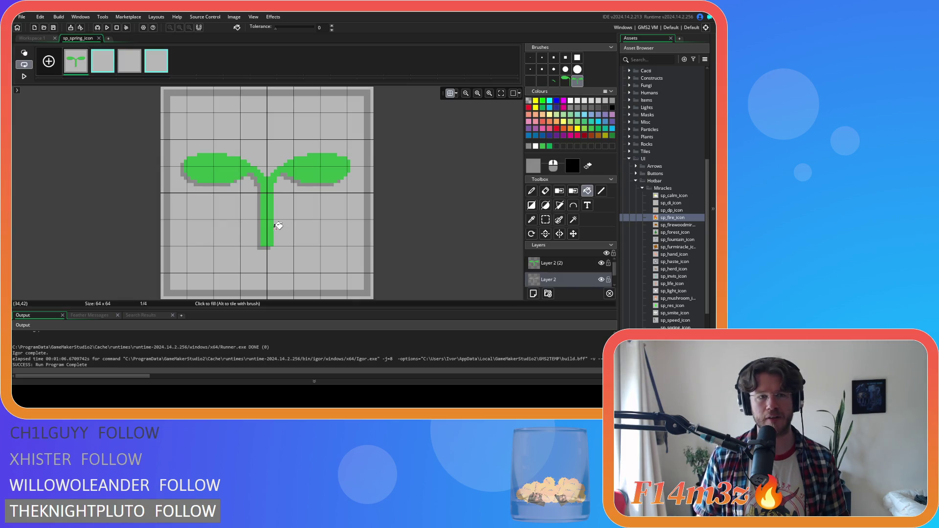
Pick the sprout's green and a one-pixel pencil, working on Layer 2
click(563, 263)
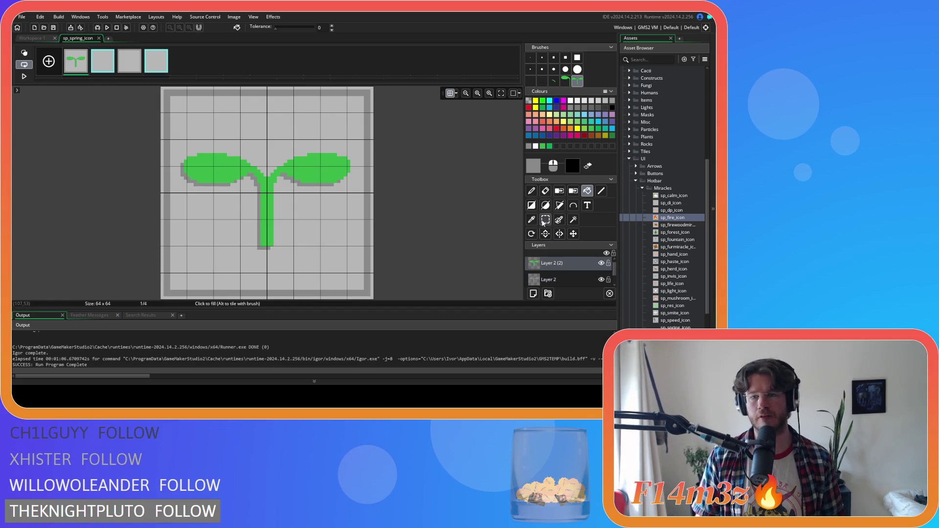
ctrl+click(270, 213)
key(d)
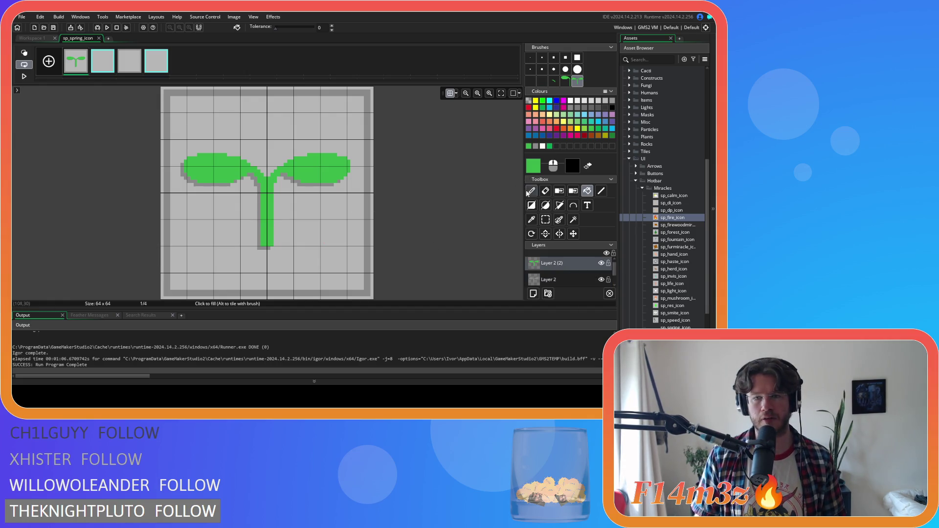
click(531, 57)
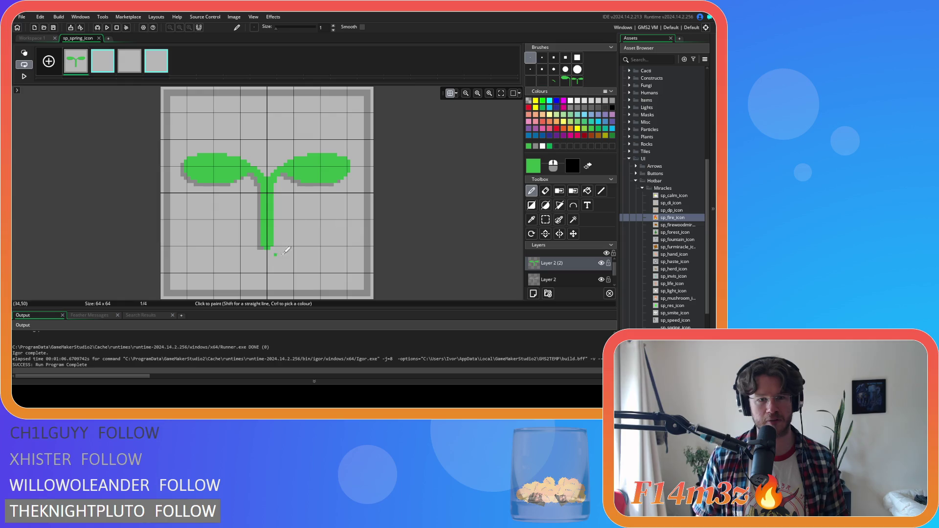
click(548, 279)
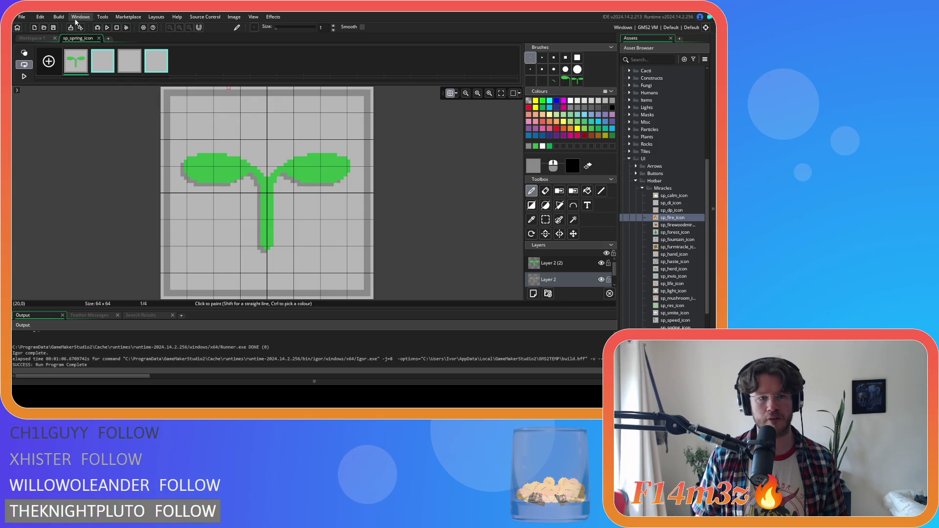
Compare against the sprite preview, hide the grid, and reopen the frames with Edit Image
click(34, 38)
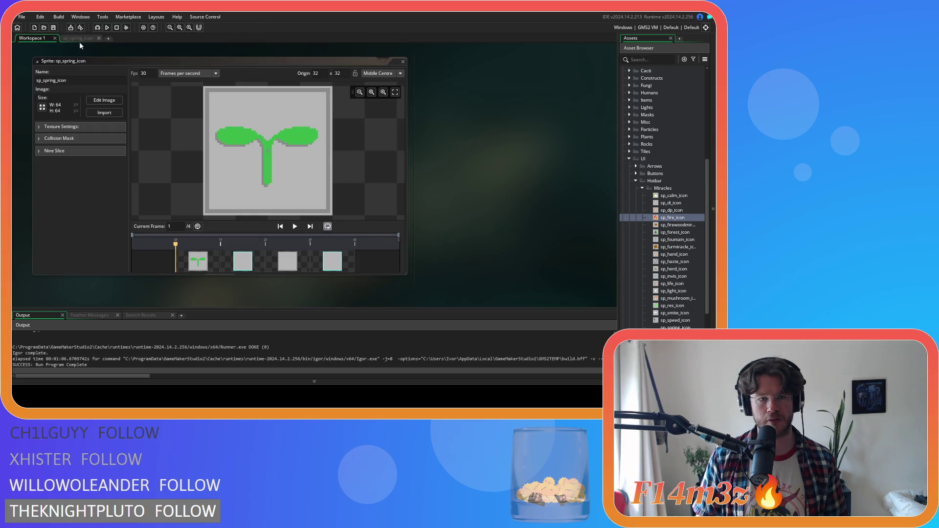
click(81, 40)
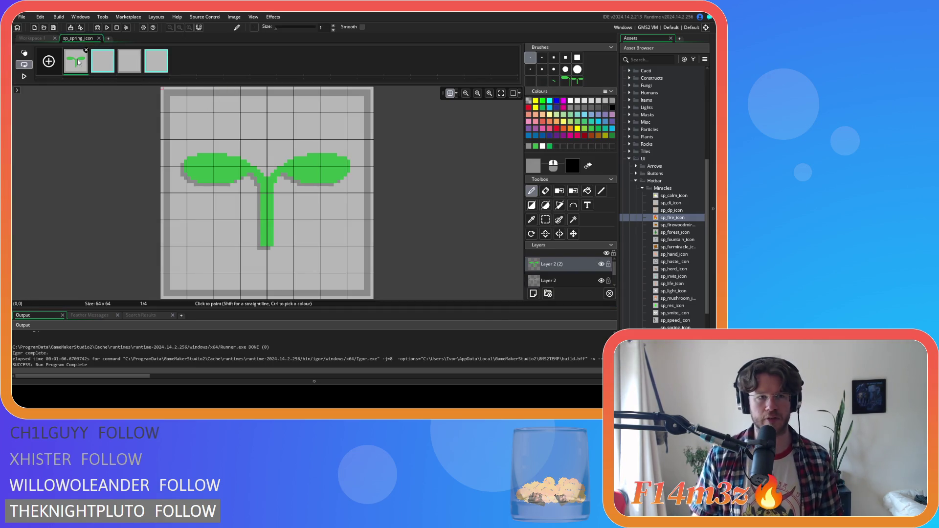
click(34, 39)
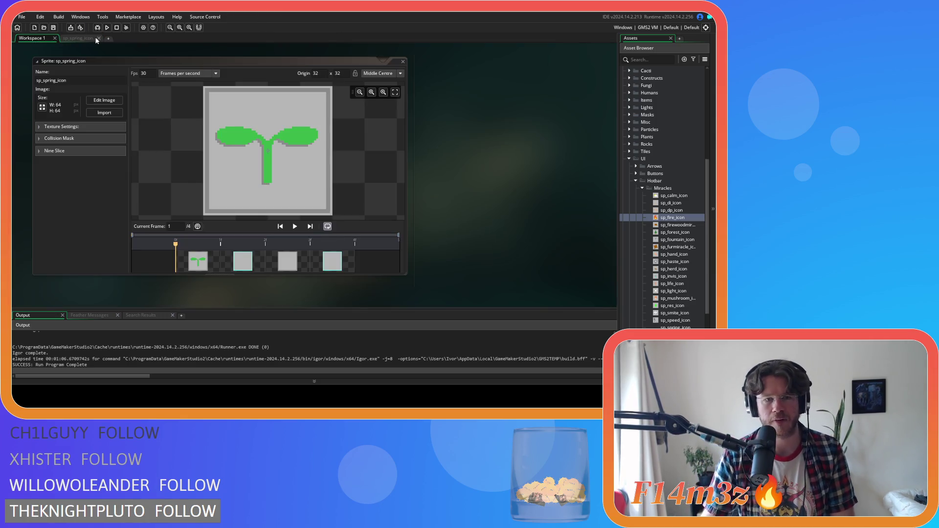
click(79, 39)
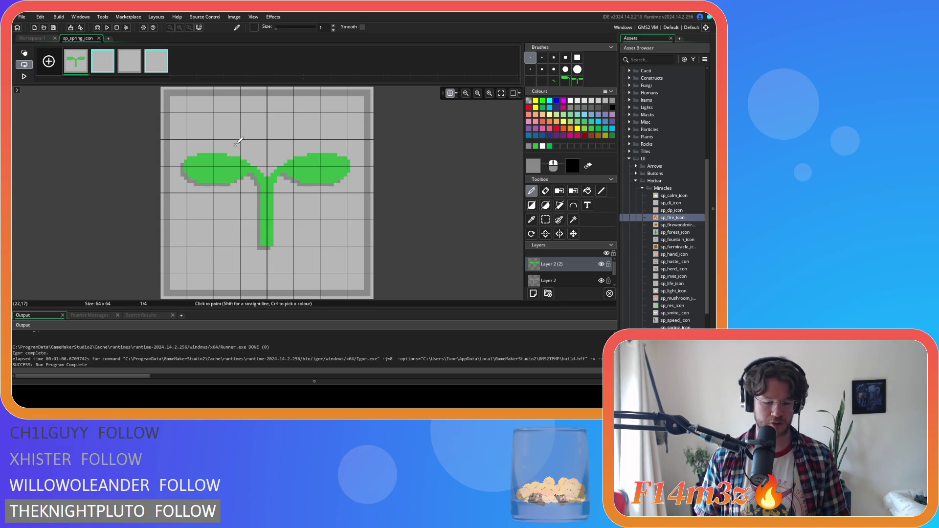
key(ctrl+g)
click(37, 39)
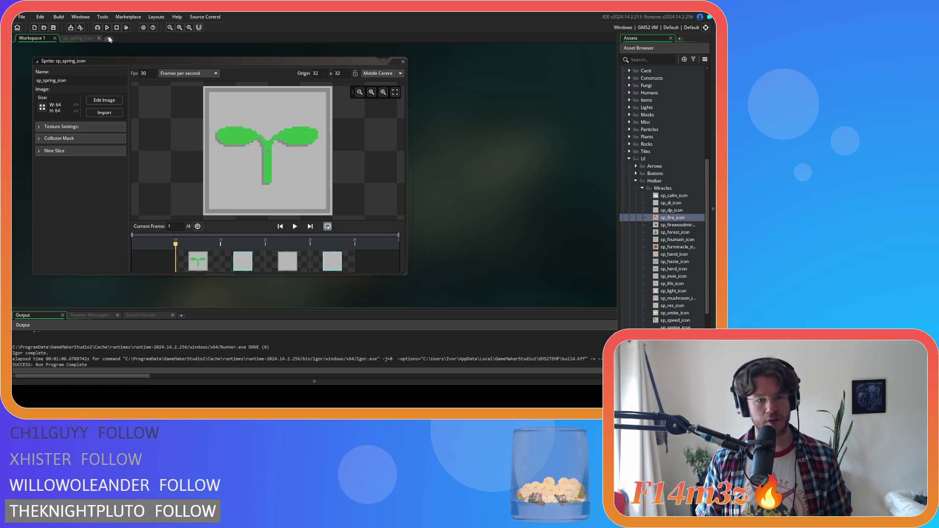
click(78, 38)
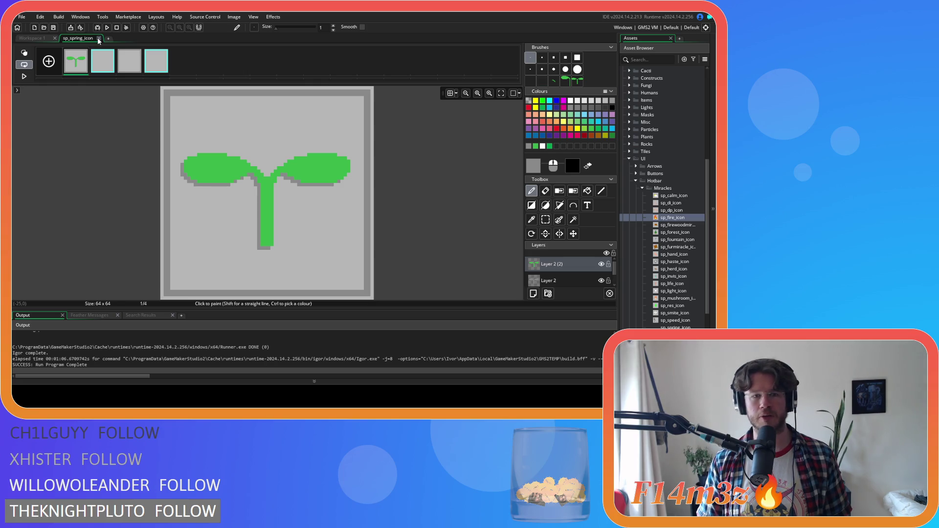
click(98, 39)
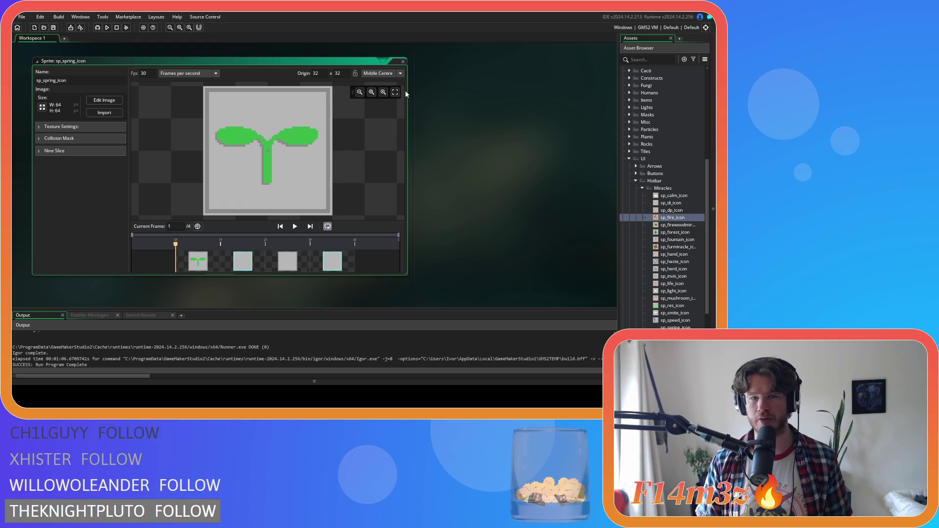
click(117, 100)
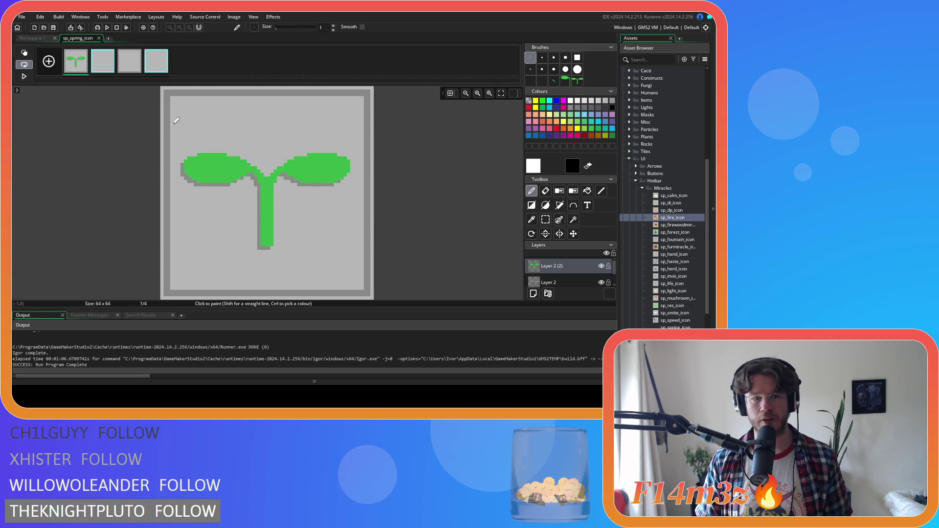
Turn frame 1's whole sprout into a custom brush and show the pixel grid
click(546, 220)
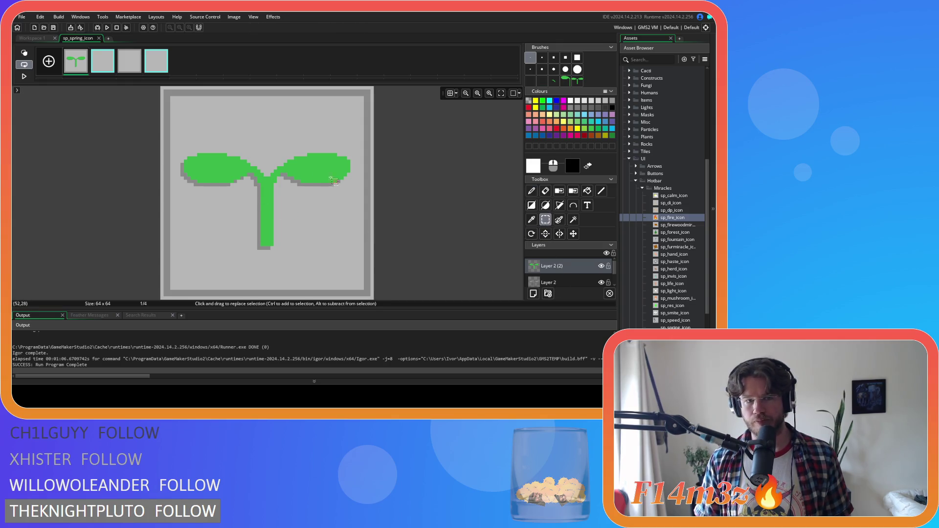
mouse_move(173, 146)
mouse_down()
mouse_move(215, 195)
mouse_move(349, 255)
mouse_up()
key(ctrl+b)
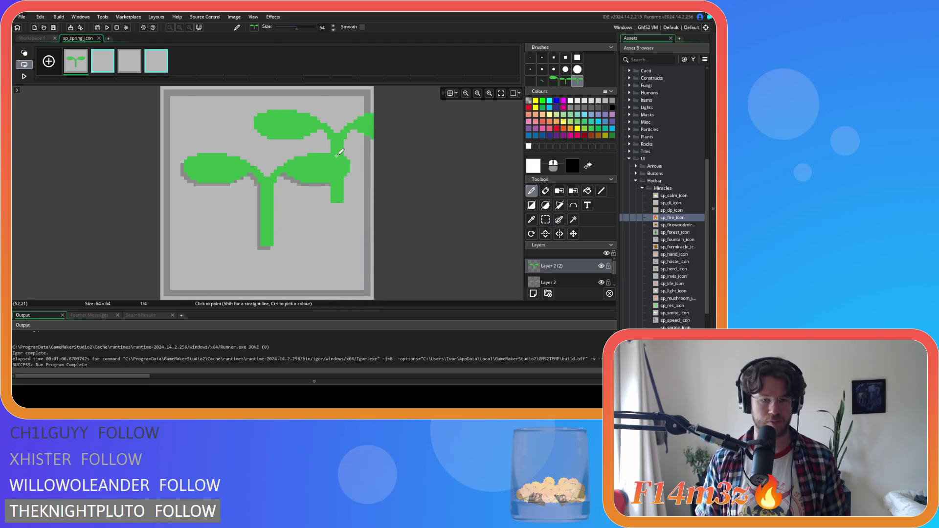
key(g)
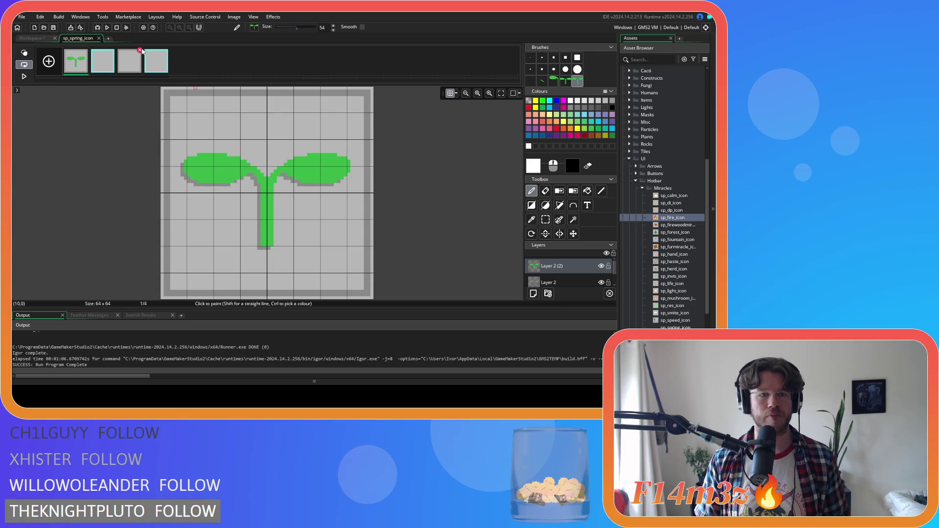
Move to frame 2, comparing it with frame 1, then open sp_calm_icon for reference
click(98, 61)
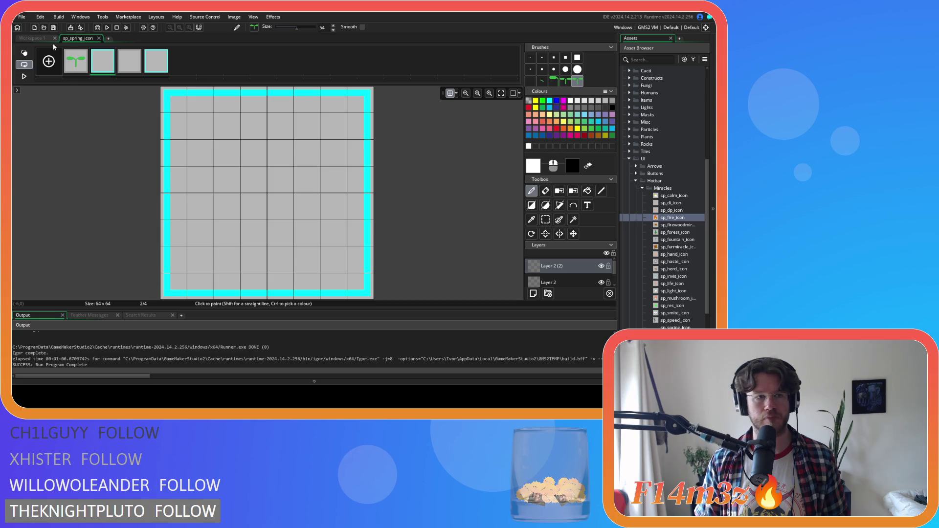
click(71, 63)
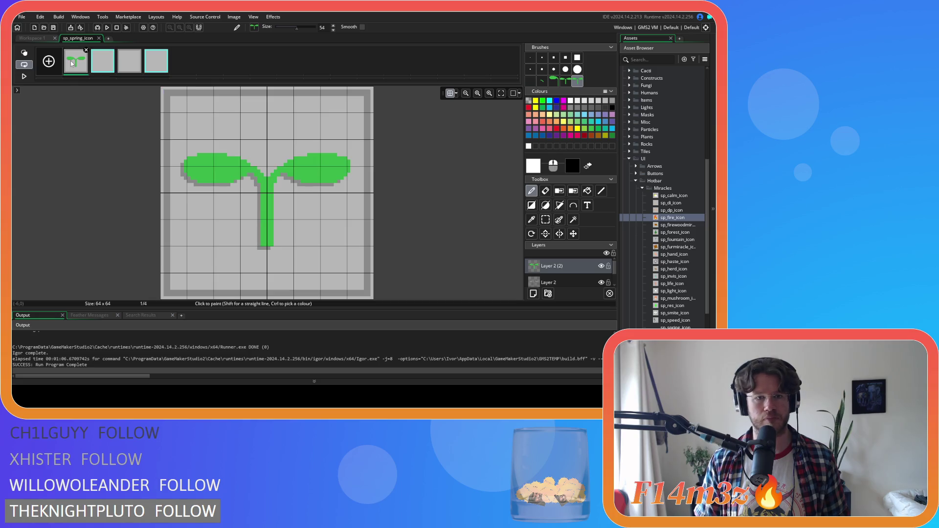
click(105, 65)
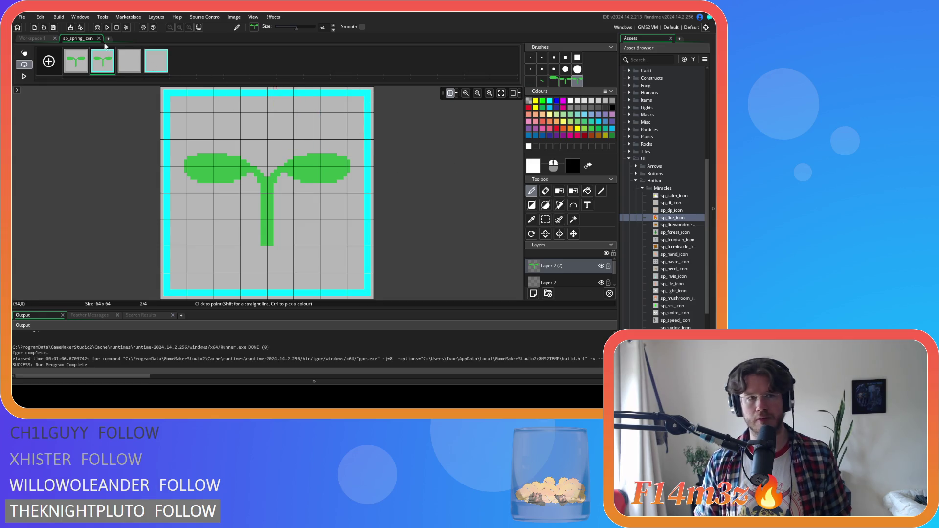
double_click(675, 196)
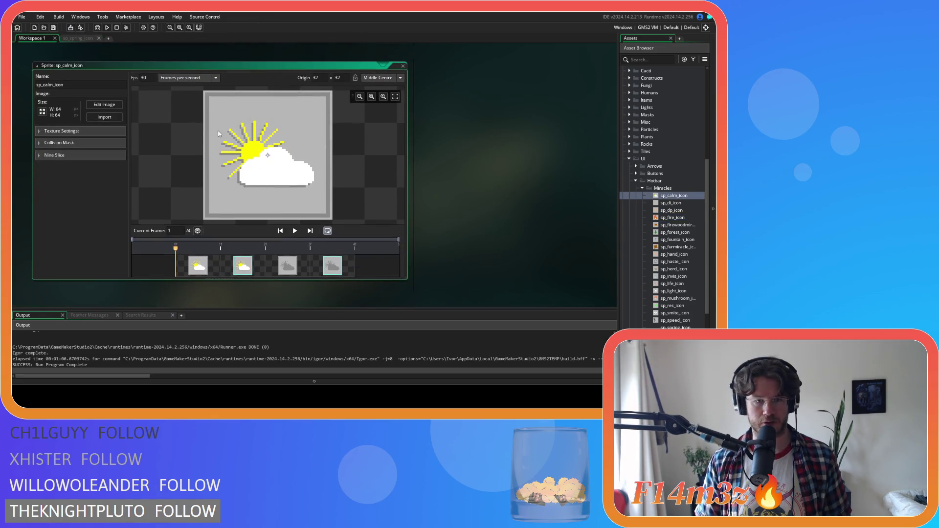
click(100, 106)
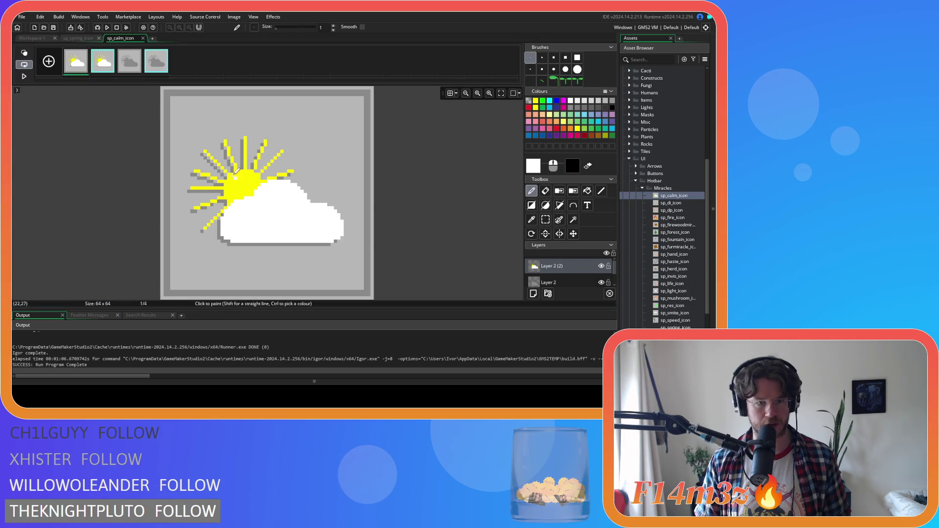
ctrl+click(242, 146)
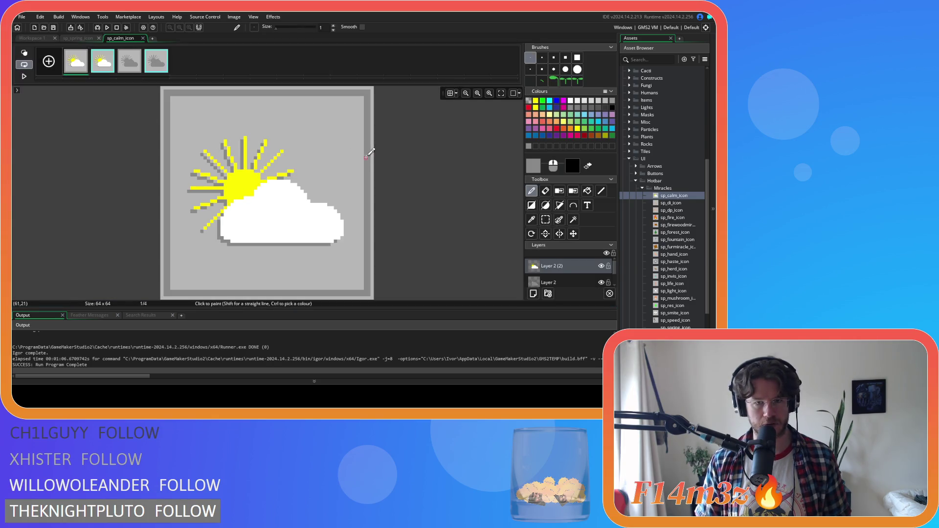
click(143, 38)
click(81, 38)
click(32, 38)
click(104, 104)
click(129, 61)
ctrl+click(304, 204)
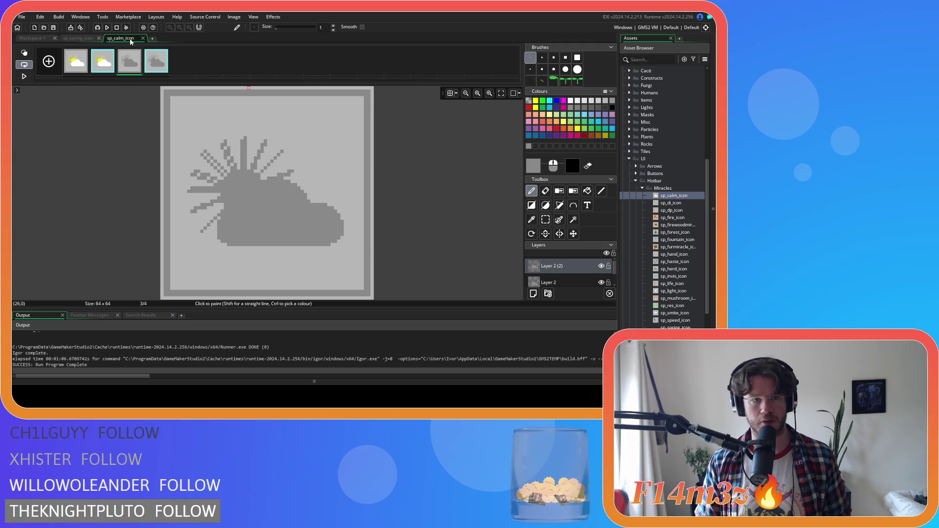
click(143, 38)
click(78, 39)
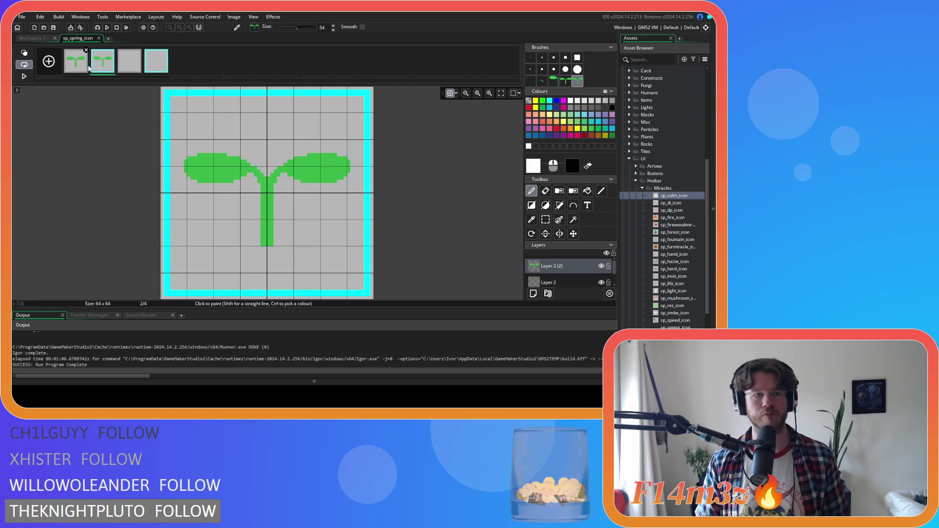
Capture frame 1's grey shadow from Layer 2 as a brush and move to frame 2
click(84, 50)
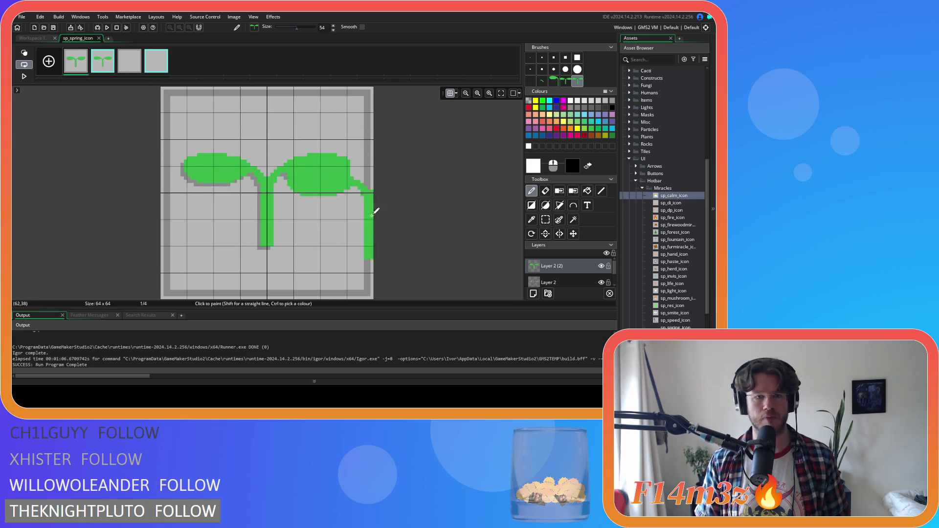
click(548, 284)
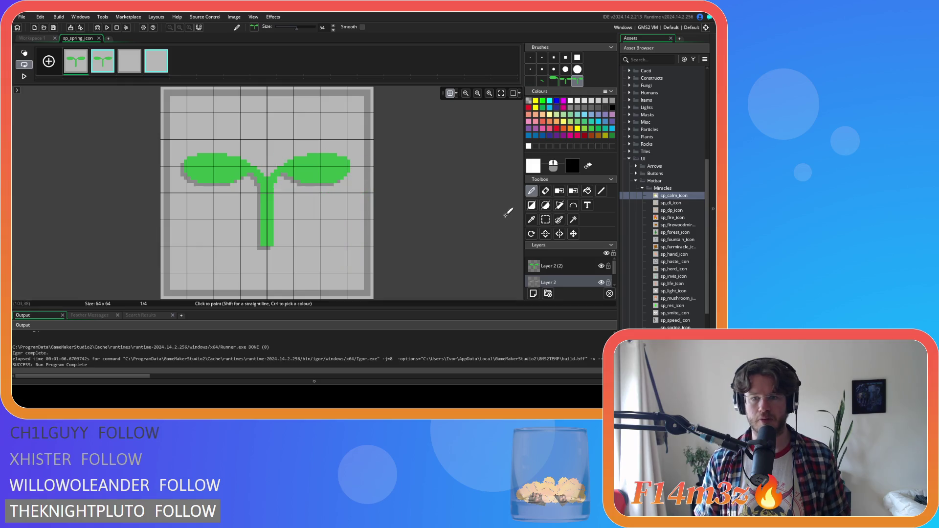
click(544, 223)
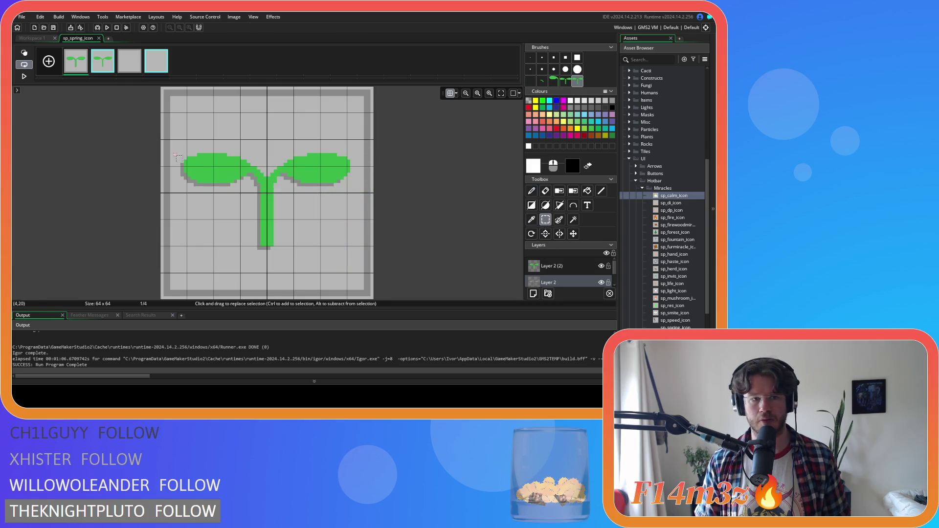
mouse_move(178, 141)
mouse_down()
mouse_move(284, 234)
mouse_move(357, 267)
mouse_up()
key(Right)
key(d)
key(ctrl+z)
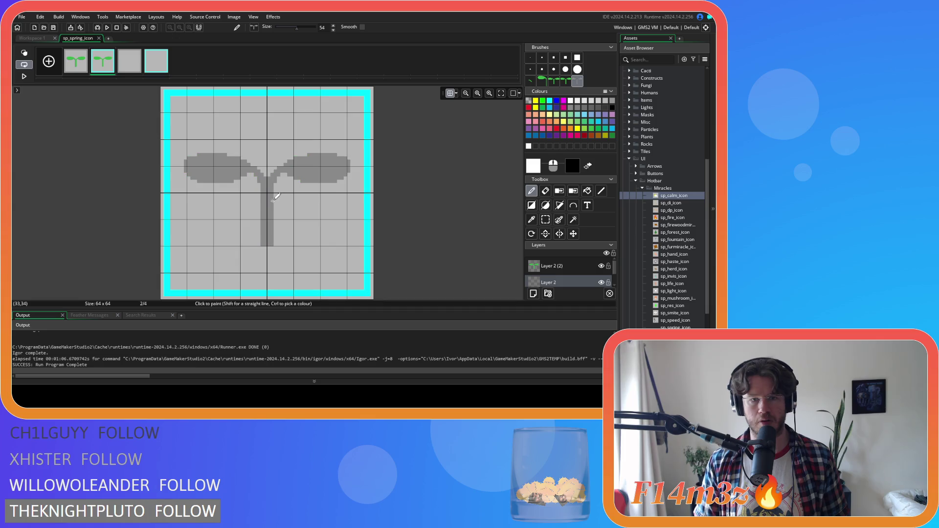
key(ctrl+y)
key(ctrl+y)
key(ctrl+z)
key(ctrl+z)
key(ctrl+y)
key(ctrl+y)
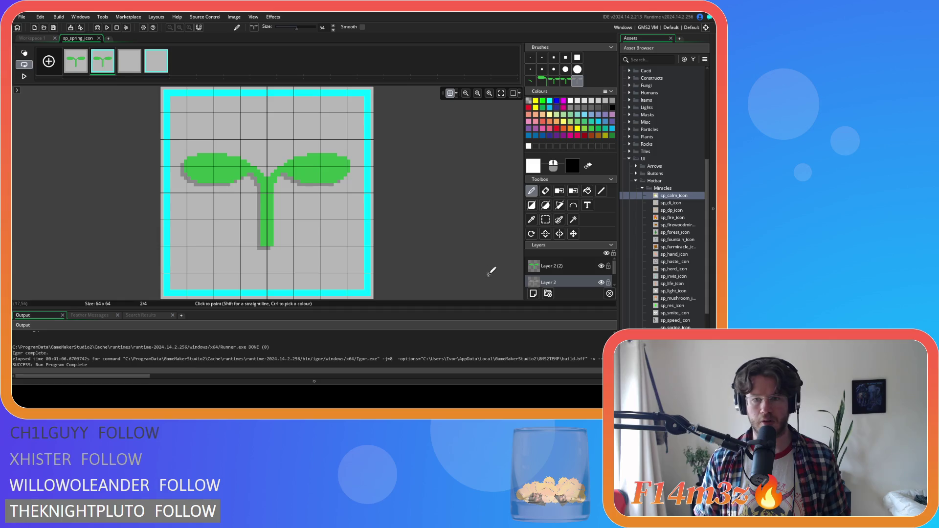
Fill frame 2's sprout with grey, undoing an accidental whole-frame fill
click(587, 191)
ctrl+click(269, 192)
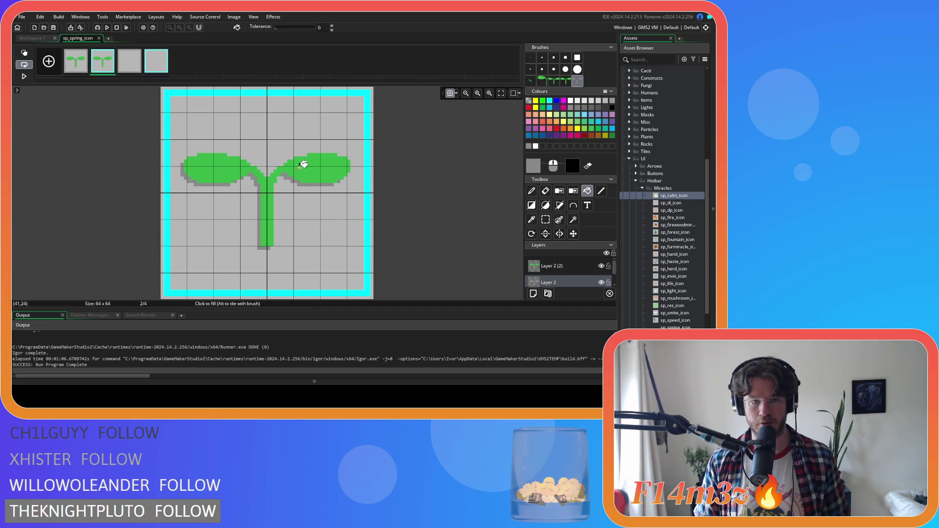
click(565, 262)
click(300, 147)
key(ctrl+z)
click(319, 163)
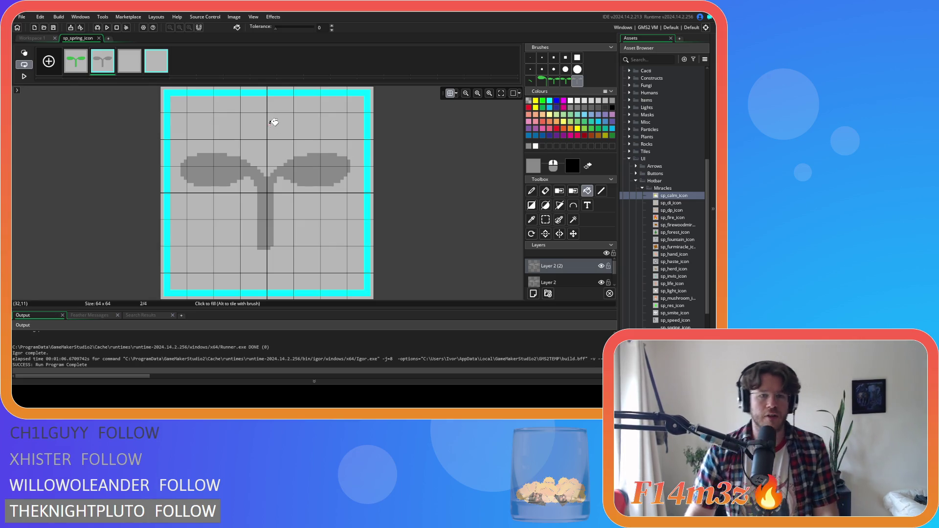
Look over frames 3 and 4, then undo the grey fill on frame 2's sprout
click(131, 68)
click(156, 69)
click(133, 68)
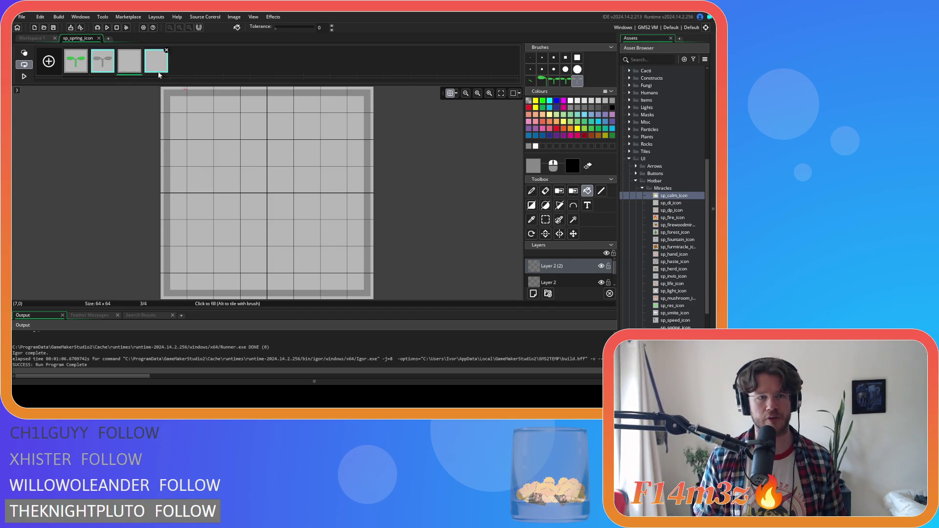
click(103, 61)
key(ctrl+z)
click(130, 61)
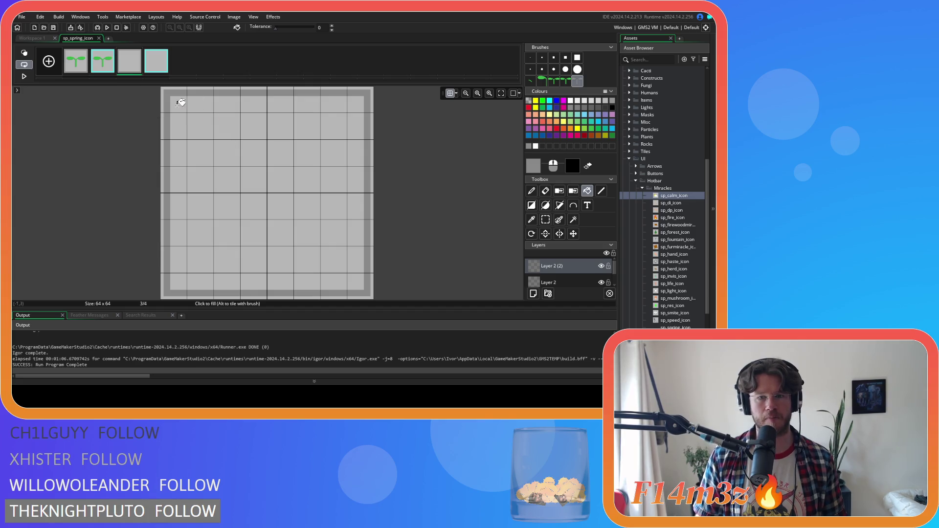
Check the sprout layer's options on frame 2, then move to empty frame 3
click(76, 66)
click(100, 67)
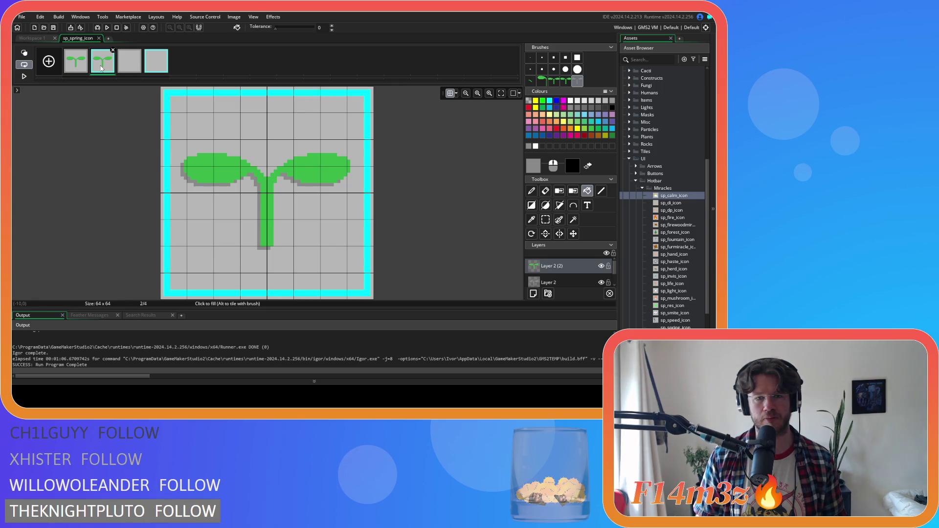
right_click(571, 272)
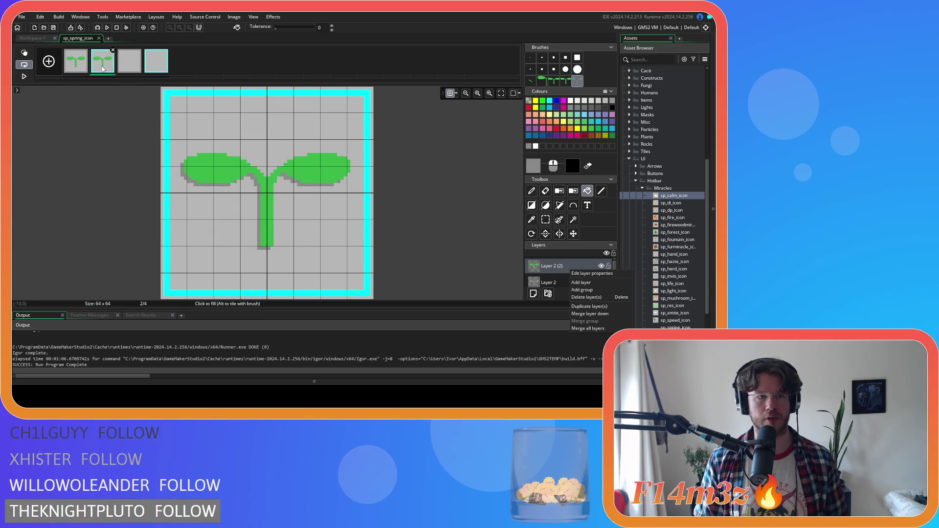
key(Escape)
click(546, 220)
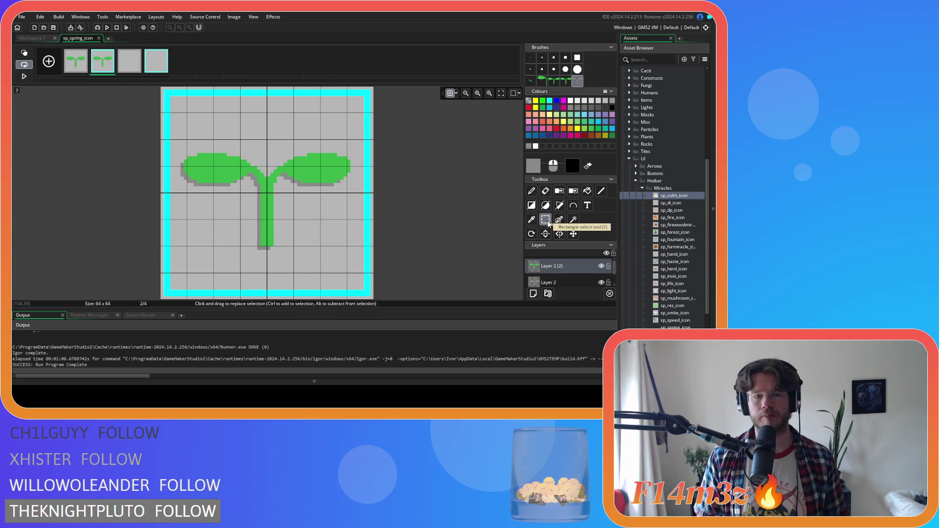
click(131, 66)
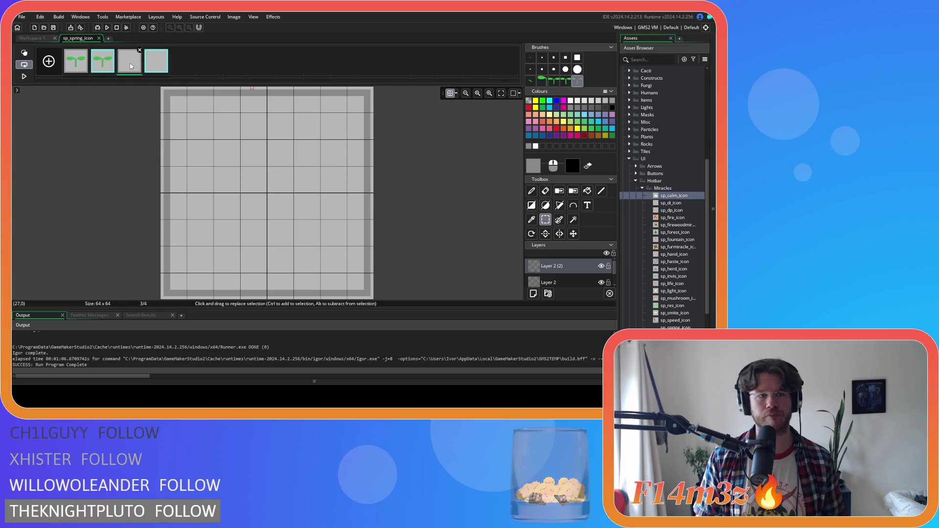
Choose the sprout custom brush with white as the painting colour for frame 3
click(556, 82)
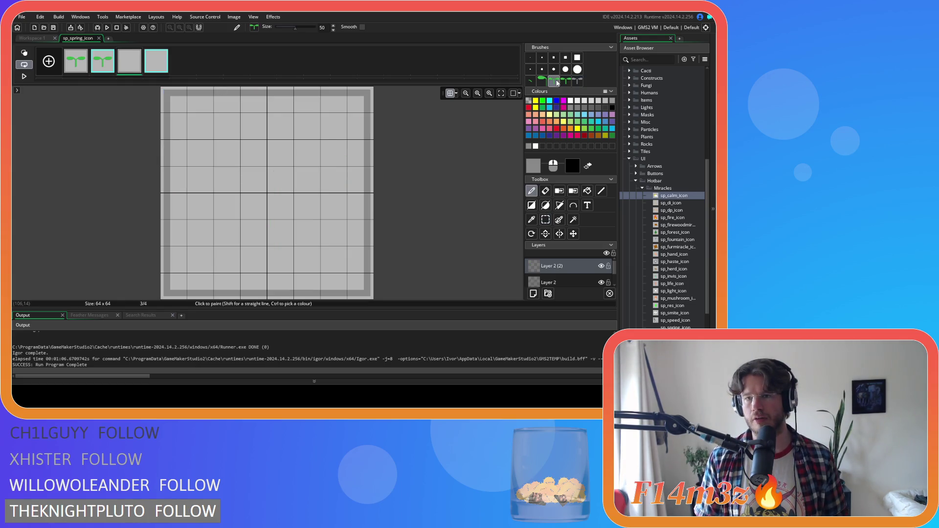
click(566, 81)
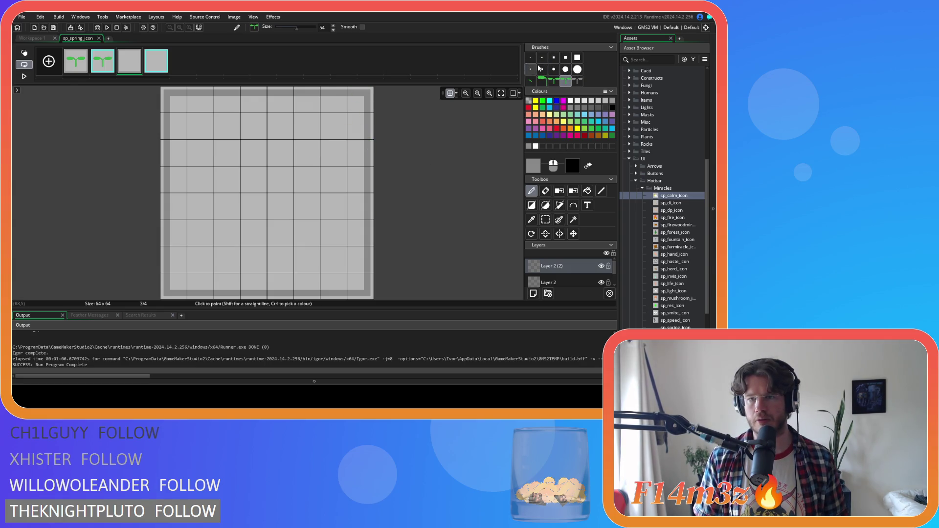
click(556, 85)
click(529, 101)
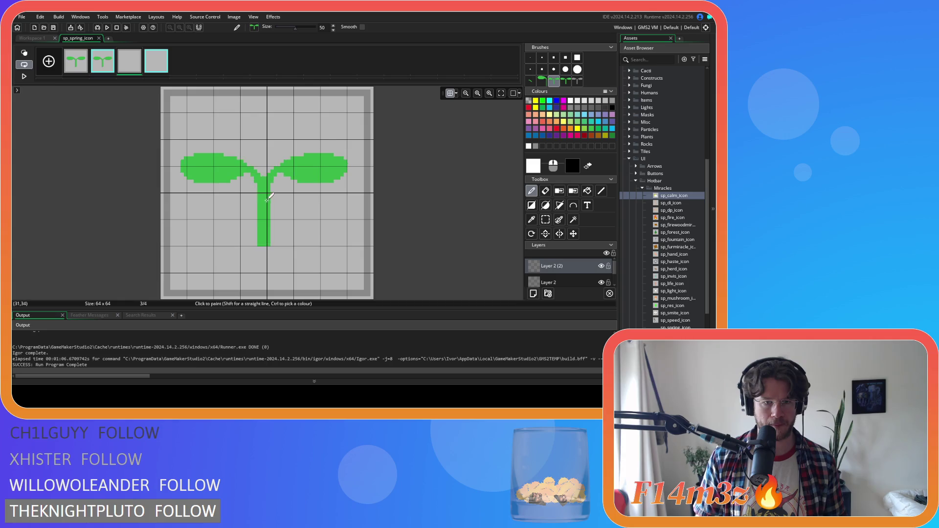
Stamp the grey shadow brush onto Layer 2 behind frame 3's sprout
click(578, 82)
click(555, 283)
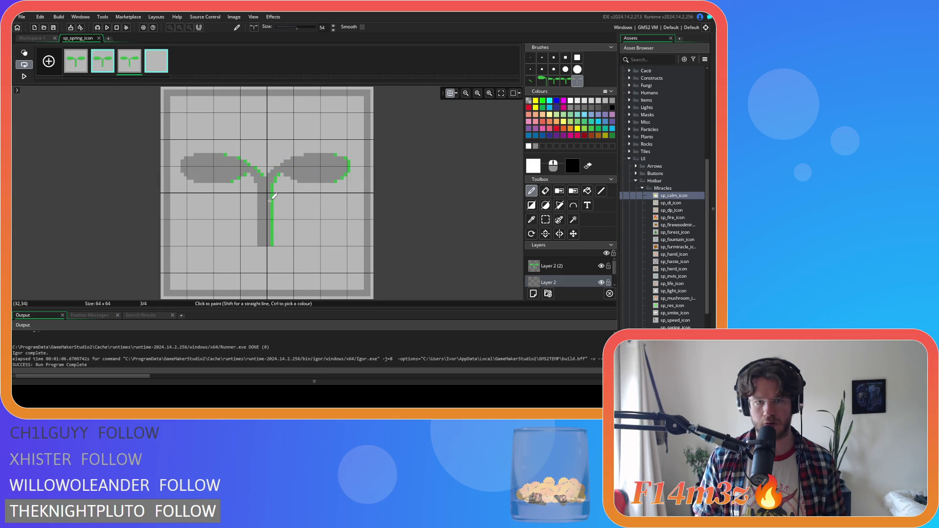
click(270, 201)
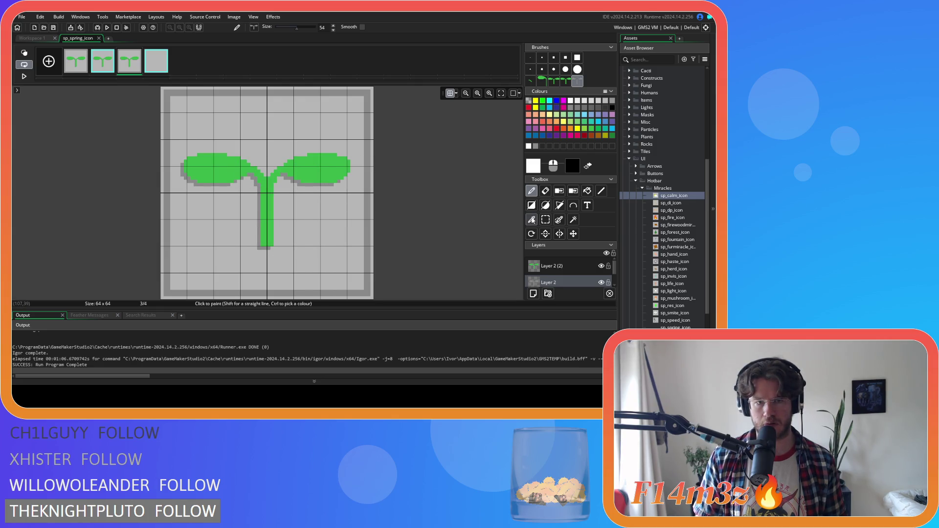
Stamp a green sprout on Layer 2 (2) of frame 4, with a grey shadow on Layer 2
click(160, 70)
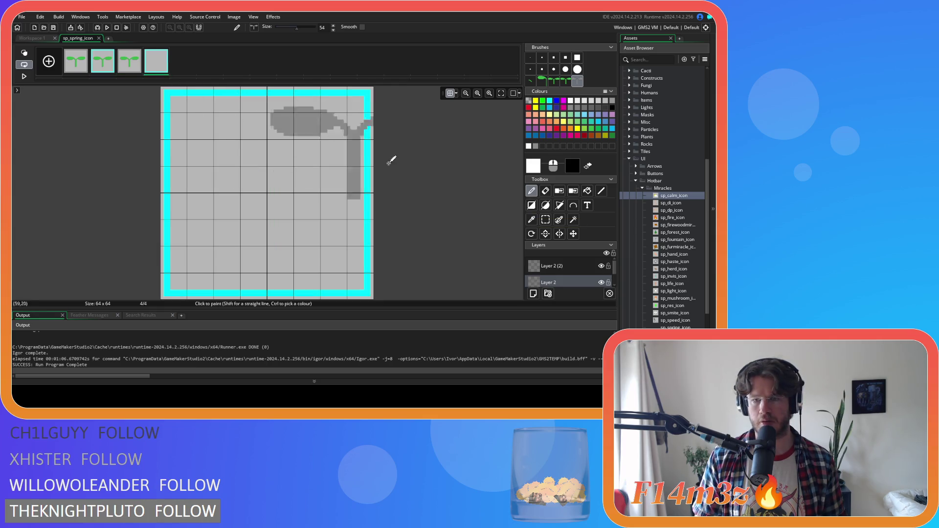
click(553, 81)
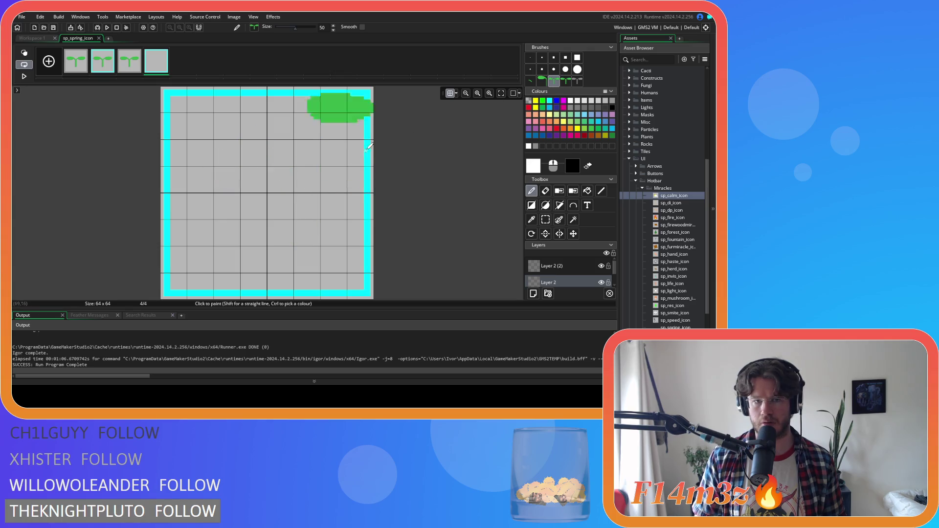
click(269, 199)
click(578, 84)
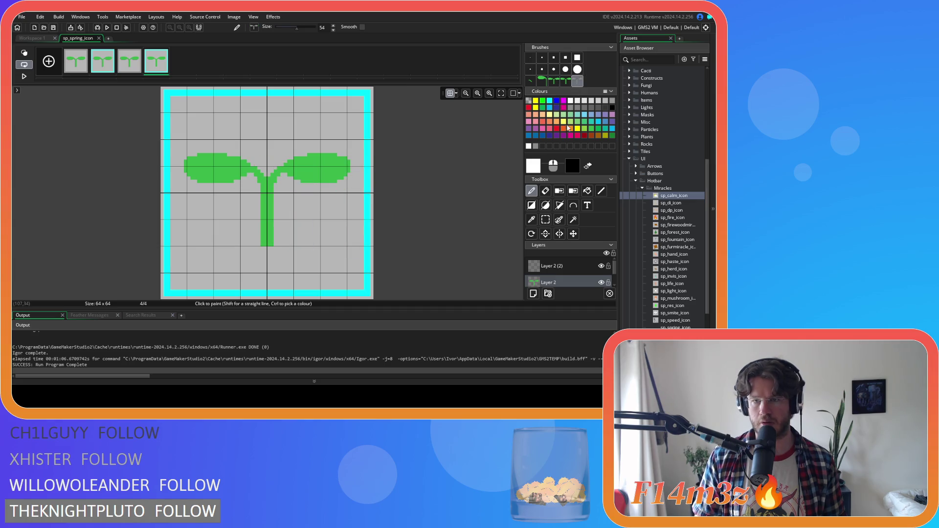
key(ctrl+z)
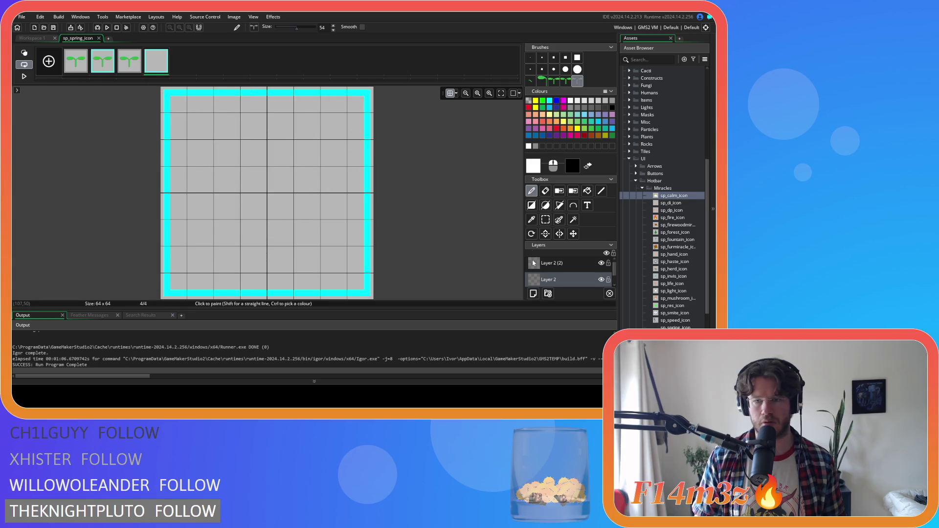
click(556, 263)
click(554, 81)
click(268, 198)
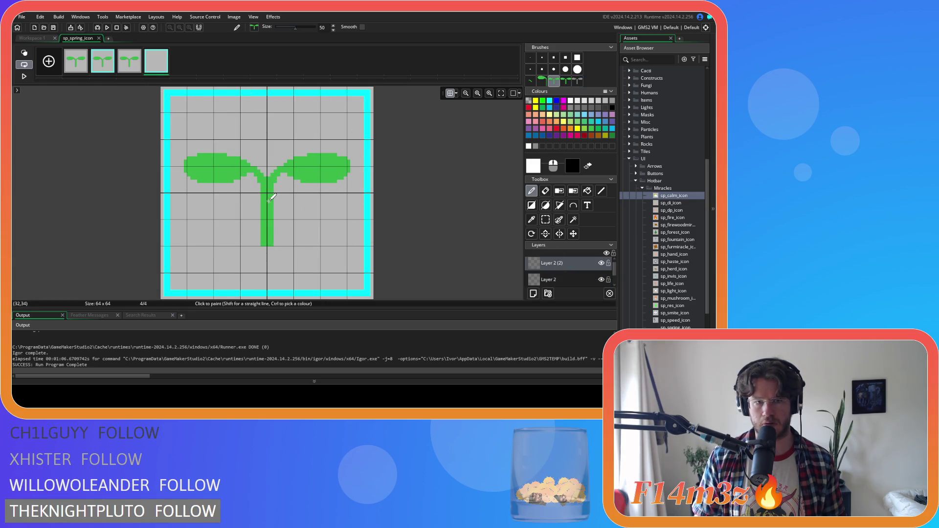
click(558, 278)
click(574, 81)
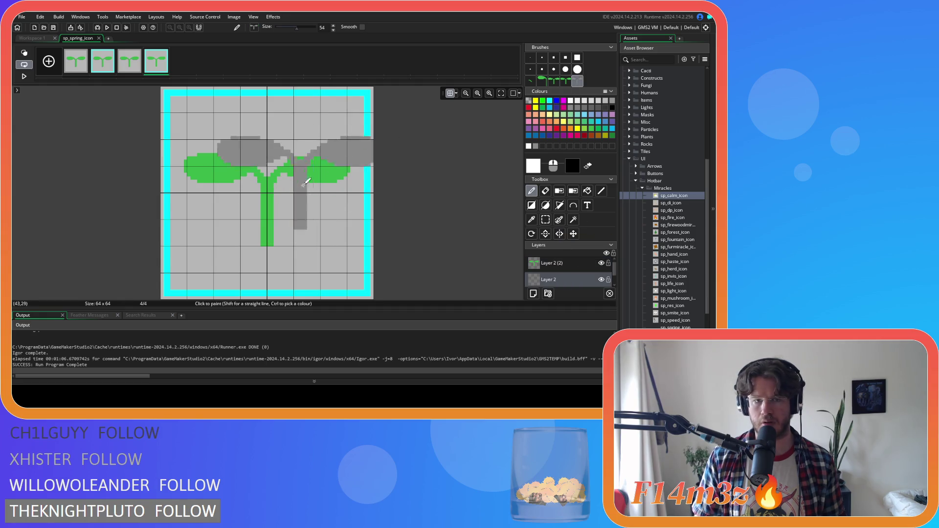
click(273, 201)
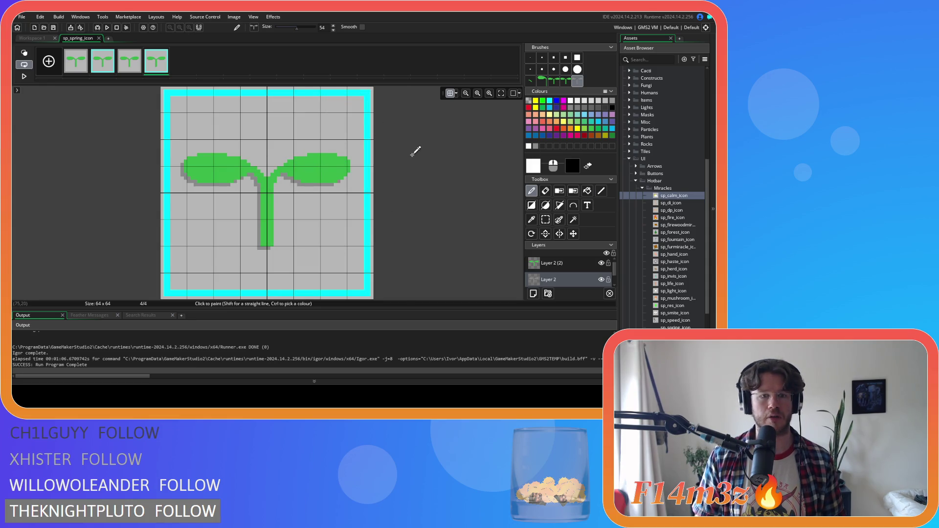
Bucket-fill the sprouts on frames 3 and 4 solid grey and close the image editor
click(76, 63)
click(103, 64)
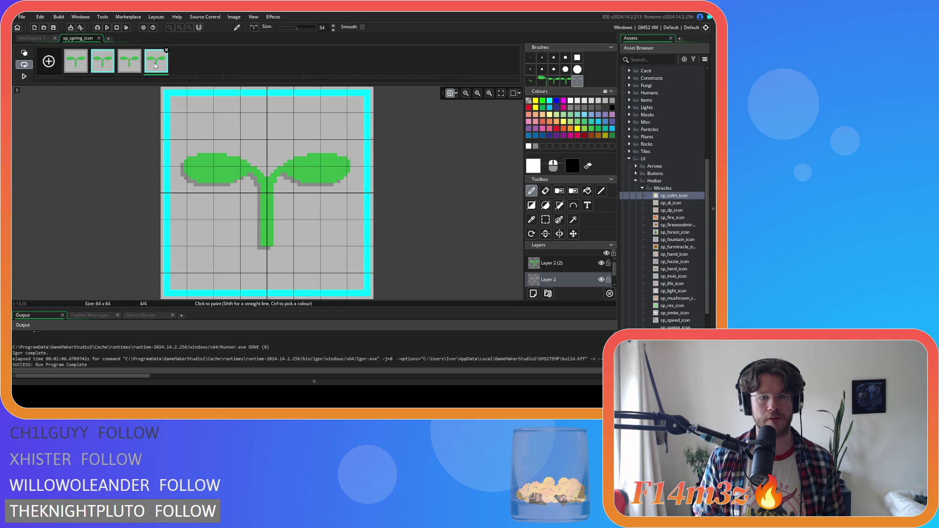
click(130, 68)
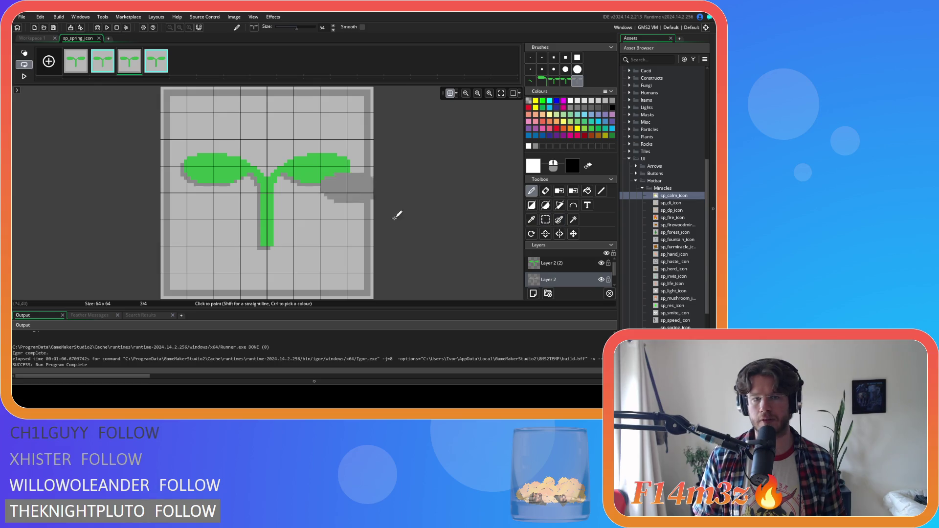
click(529, 58)
click(587, 191)
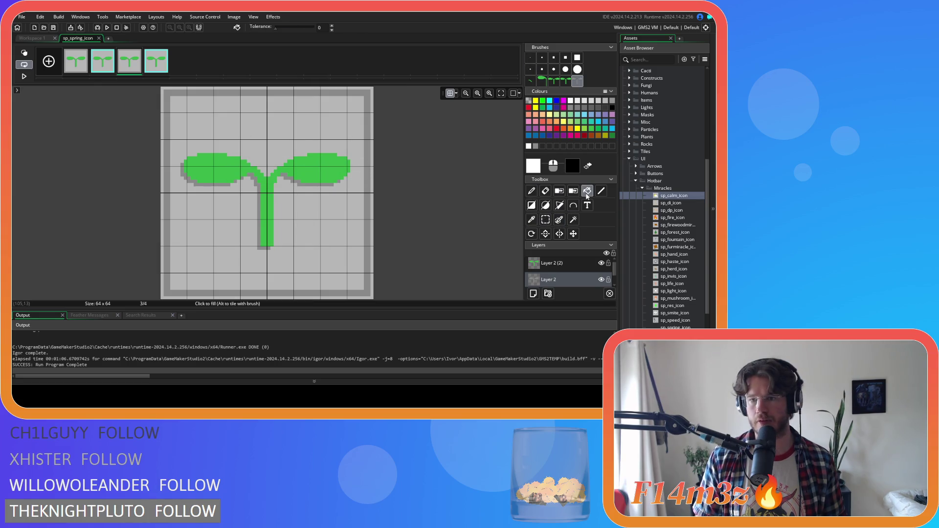
ctrl+click(307, 185)
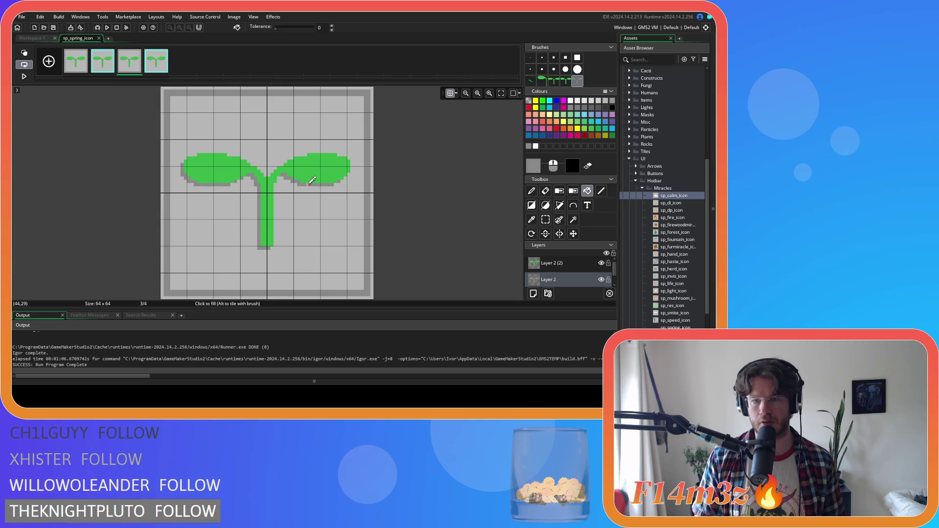
click(552, 264)
click(312, 167)
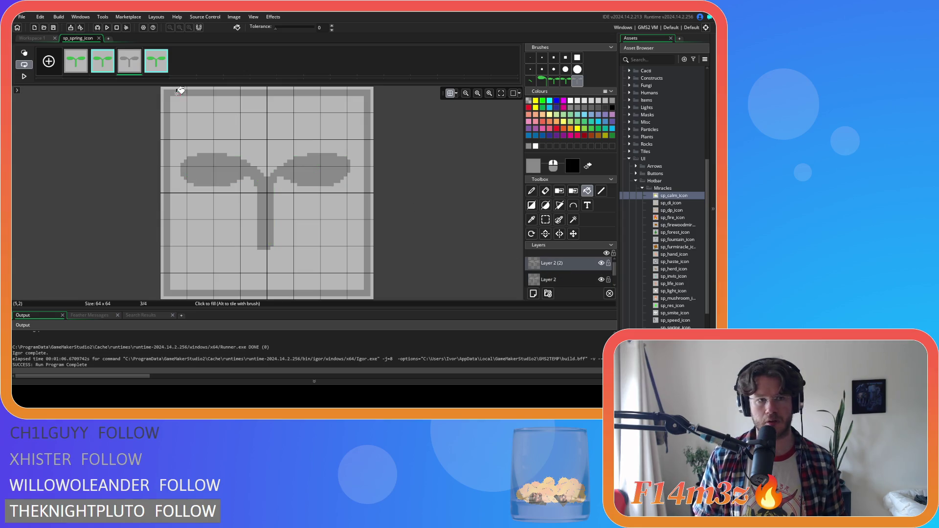
click(157, 72)
click(327, 171)
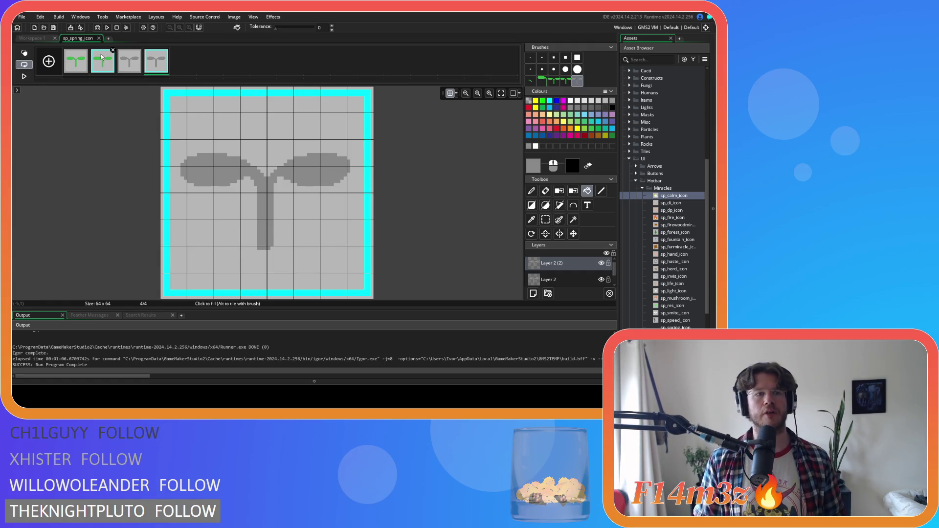
click(99, 38)
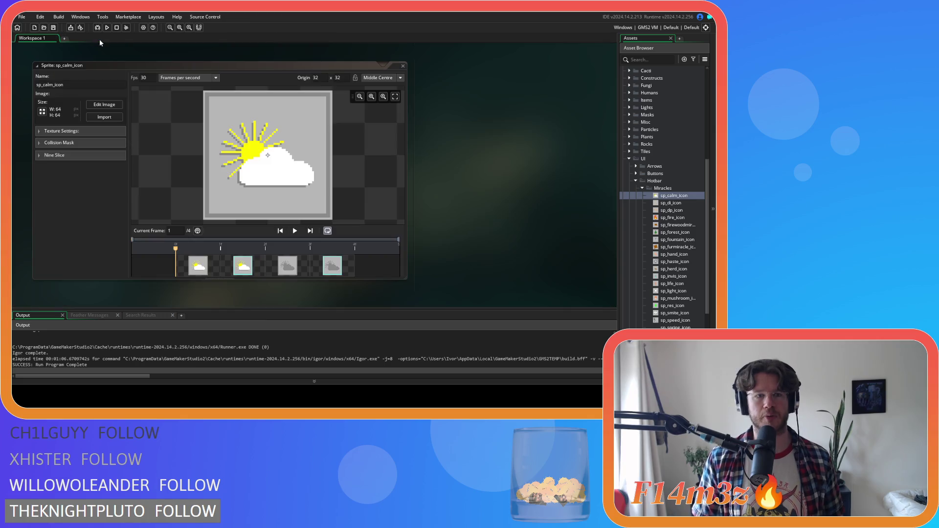
Close the sp_calm_icon and sp_storm_icon sprite windows and open sp_summer_icon's frames for editing
click(403, 66)
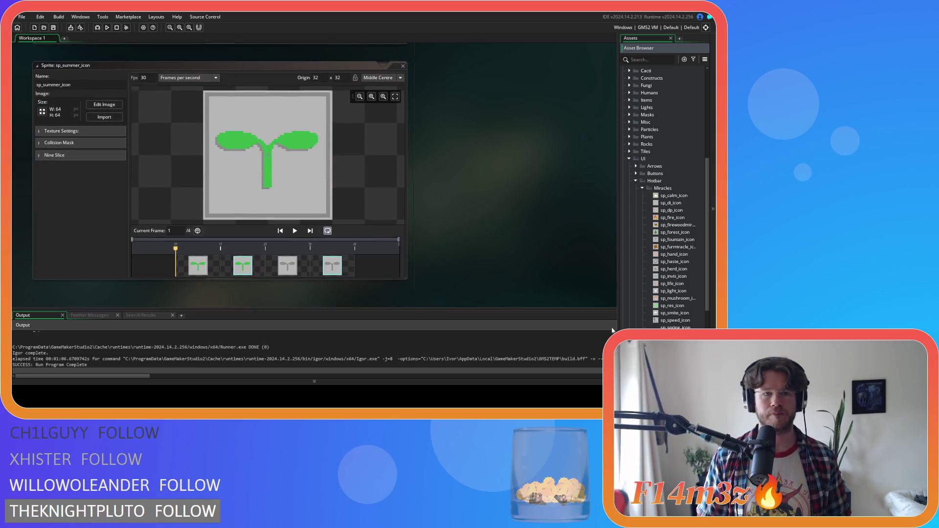
scroll(450, 183, down, 5)
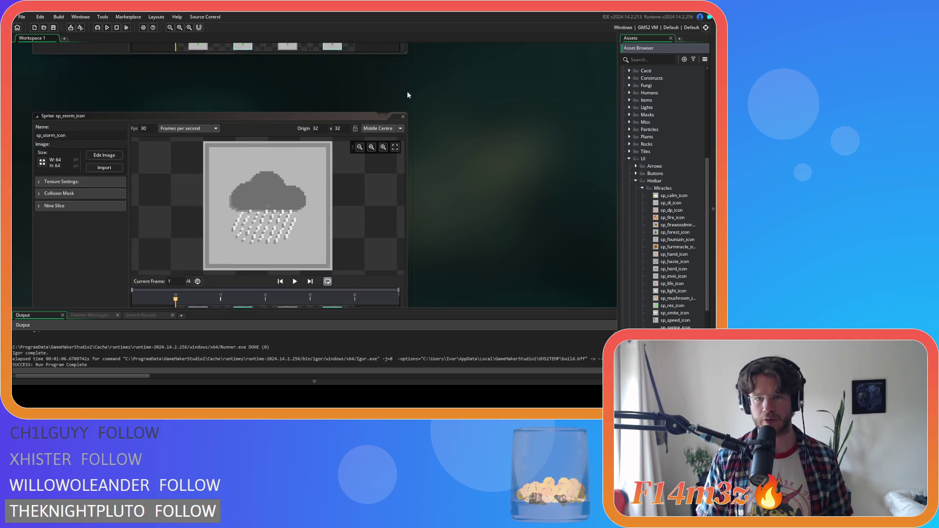
click(404, 117)
click(404, 89)
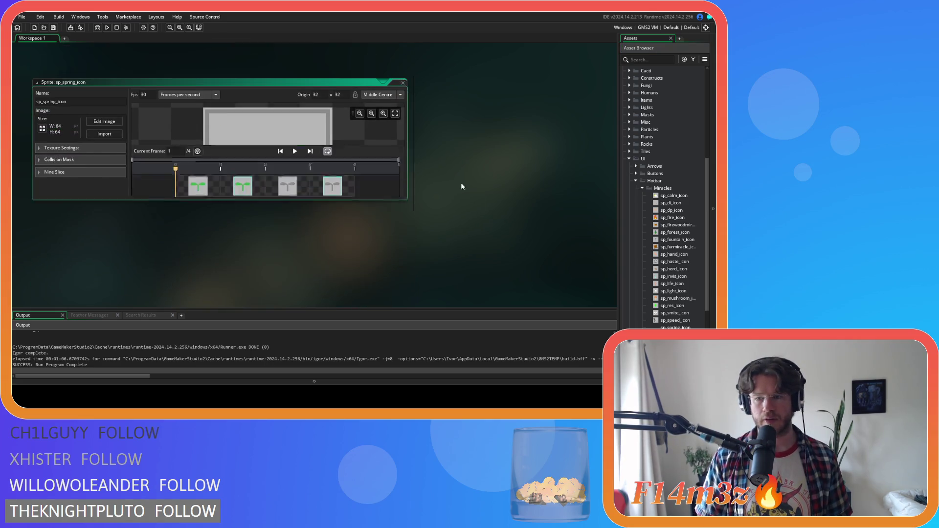
scroll(491, 213, down, 5)
click(661, 306)
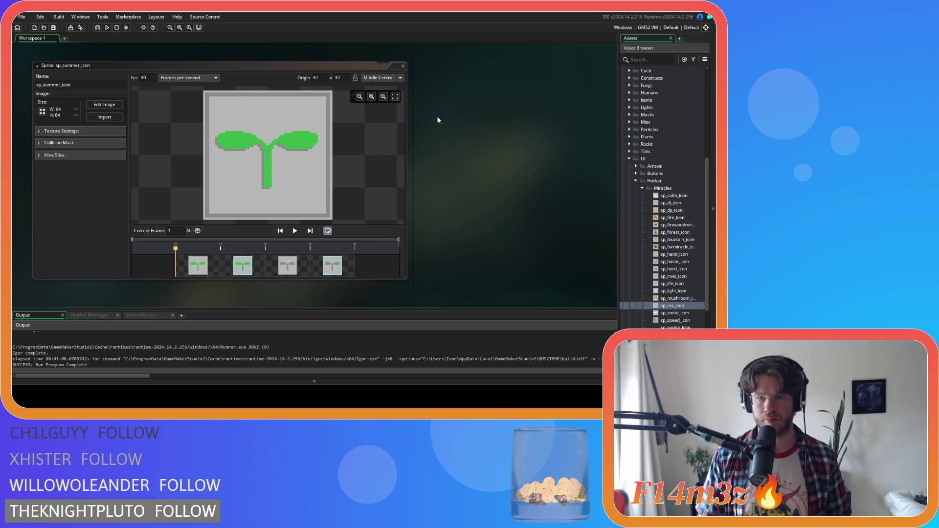
click(104, 104)
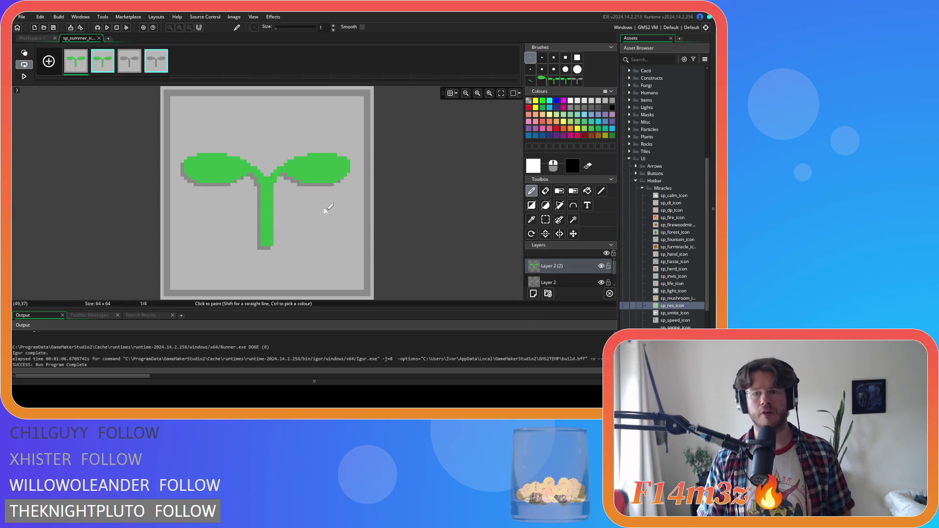
Erase the green sprout and grey shadow from both layers of frames 1 and 2
key(ctrl+a)
key(Delete)
click(526, 280)
key(Delete)
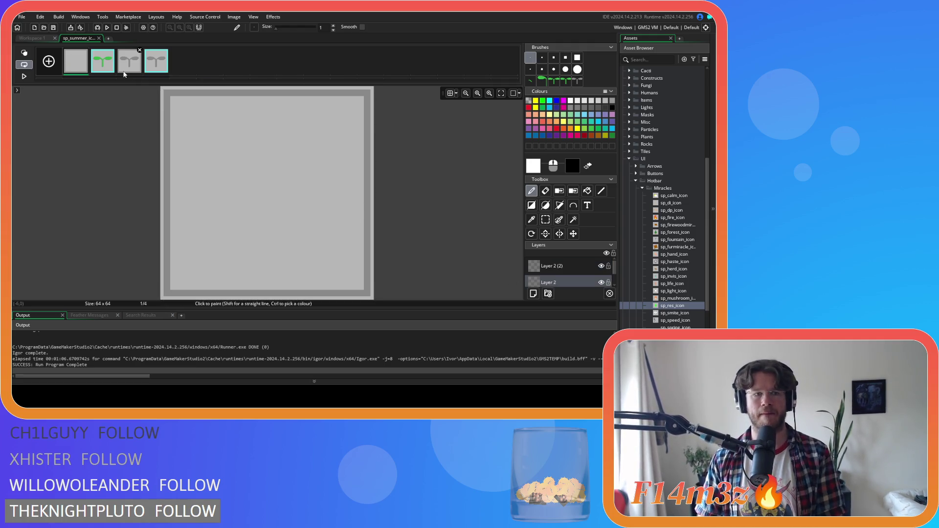
click(108, 56)
key(Delete)
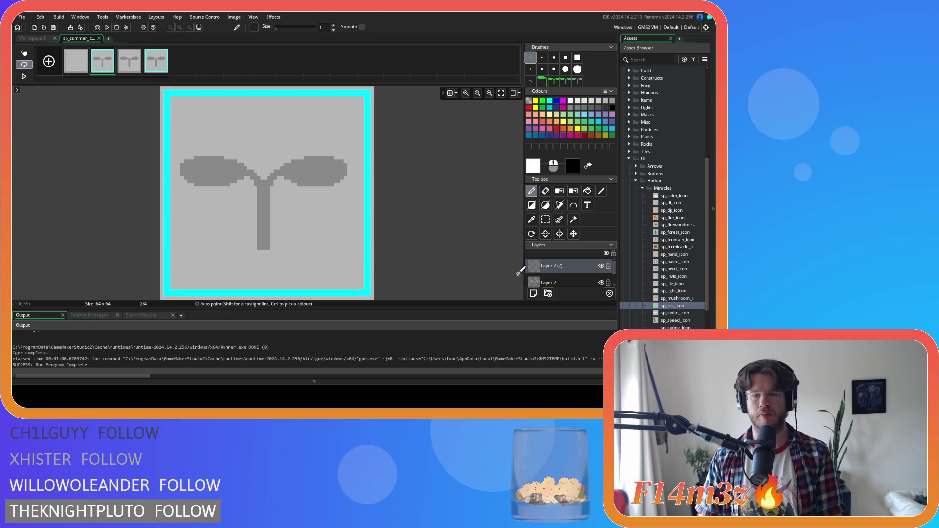
click(543, 283)
key(ctrl+a)
key(Delete)
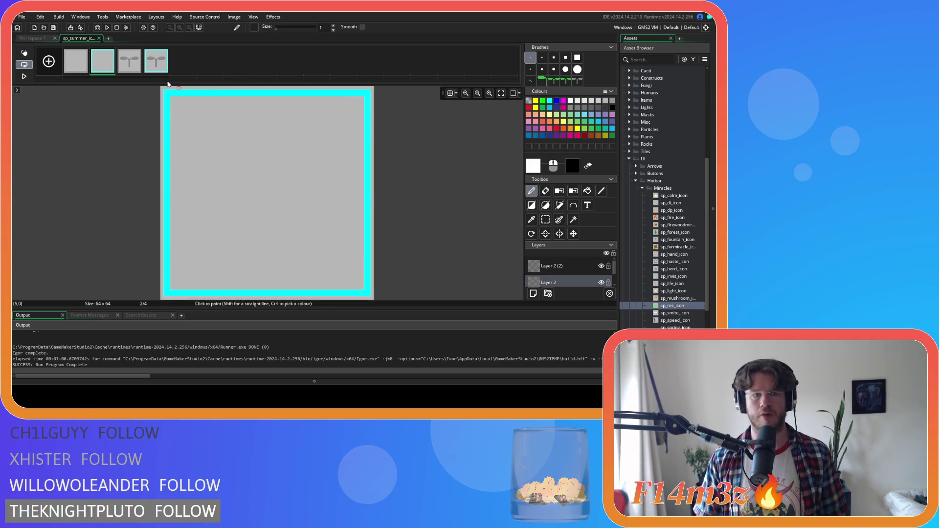
Clear both layers of frames 3 and 4, removing the remaining sprouts
click(130, 60)
key(ctrl+a)
key(Delete)
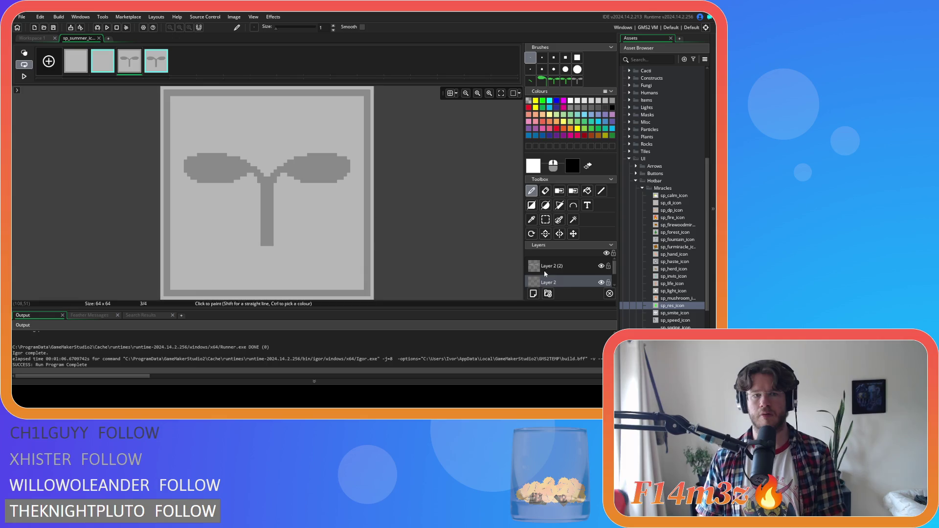
click(552, 266)
key(ctrl+a)
key(Delete)
click(164, 53)
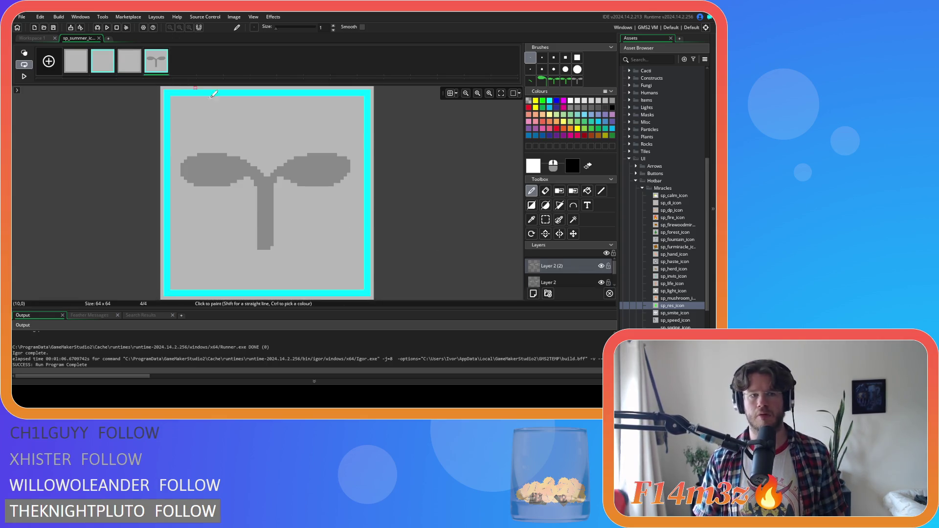
click(585, 283)
key(ctrl+a)
key(Delete)
Back on frame 1, set yellow as the drawing colour and choose the Ellipse tool
click(76, 63)
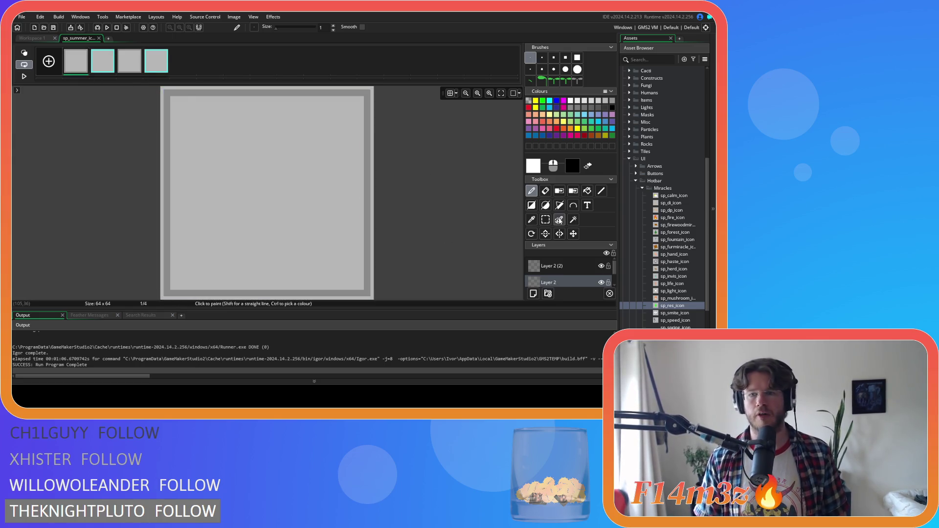
click(535, 101)
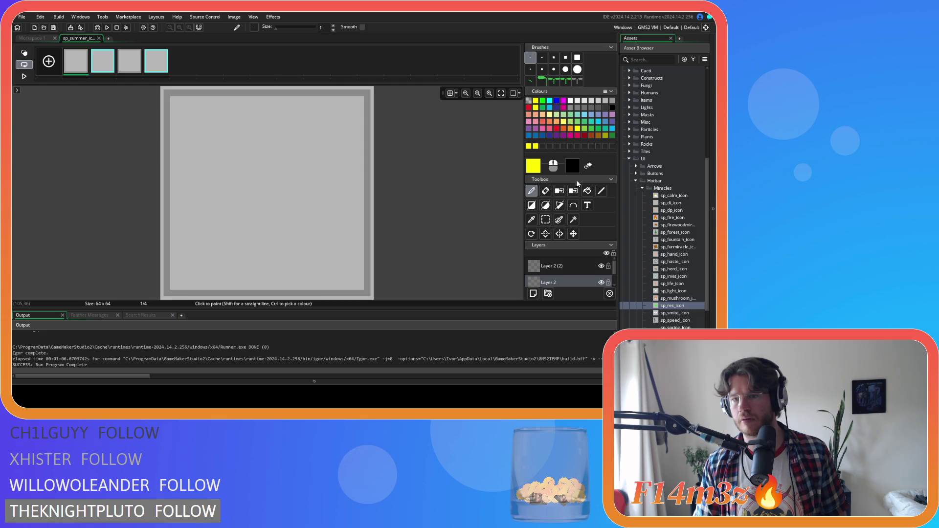
click(545, 205)
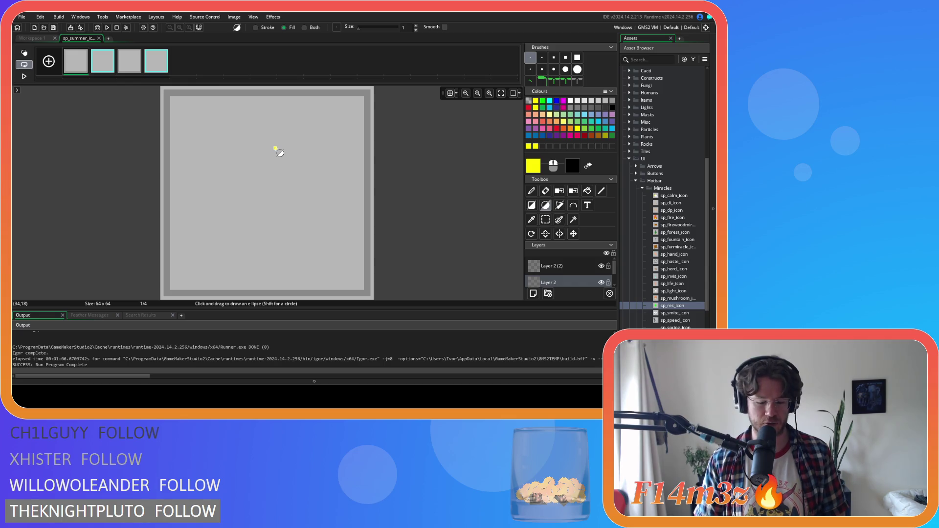
With the grid shown, draw a filled yellow circle centred on the canvas and a diagonal upper-right ray
key(g)
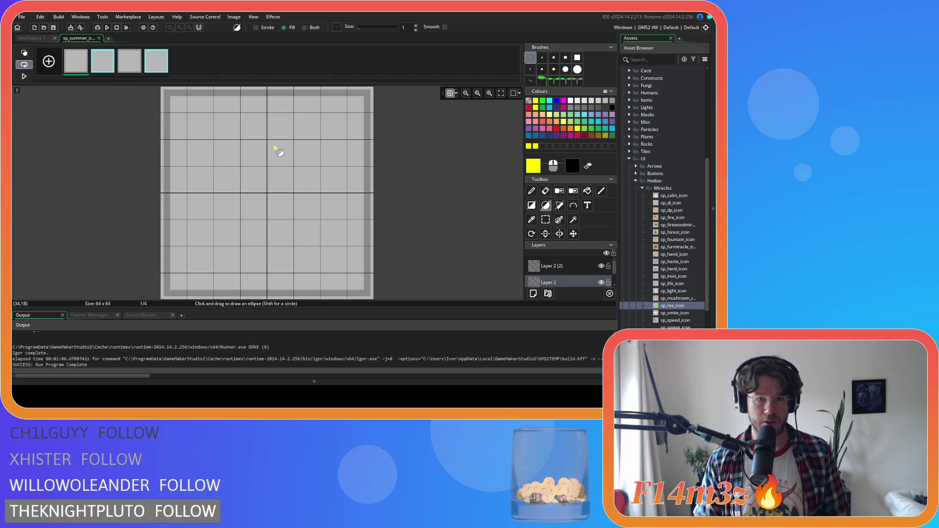
mouse_move(216, 142)
mouse_down()
mouse_move(278, 217)
mouse_move(323, 252)
mouse_move(319, 245)
mouse_up()
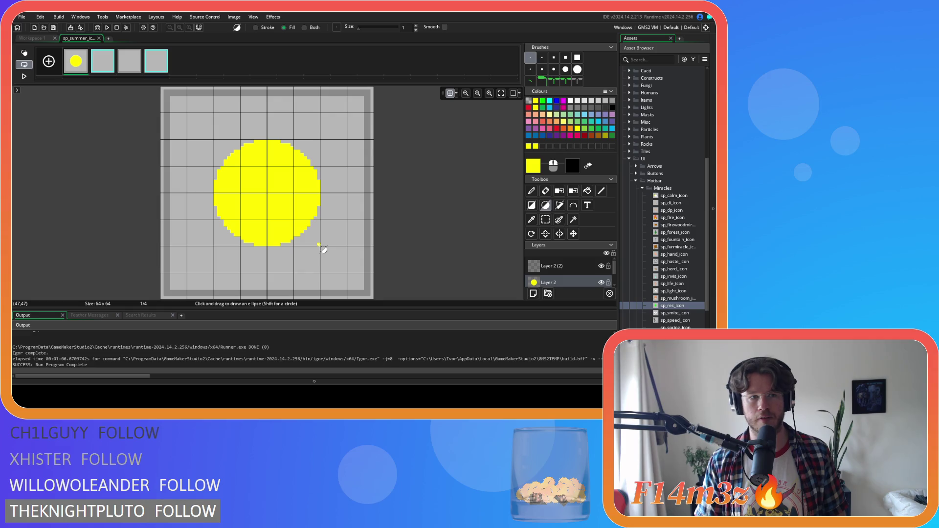
click(601, 191)
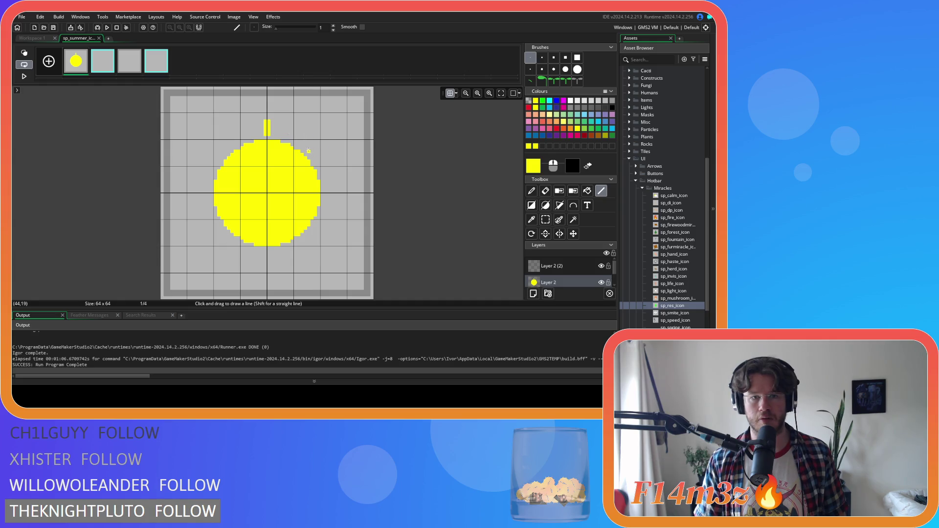
drag(309, 151, 318, 141)
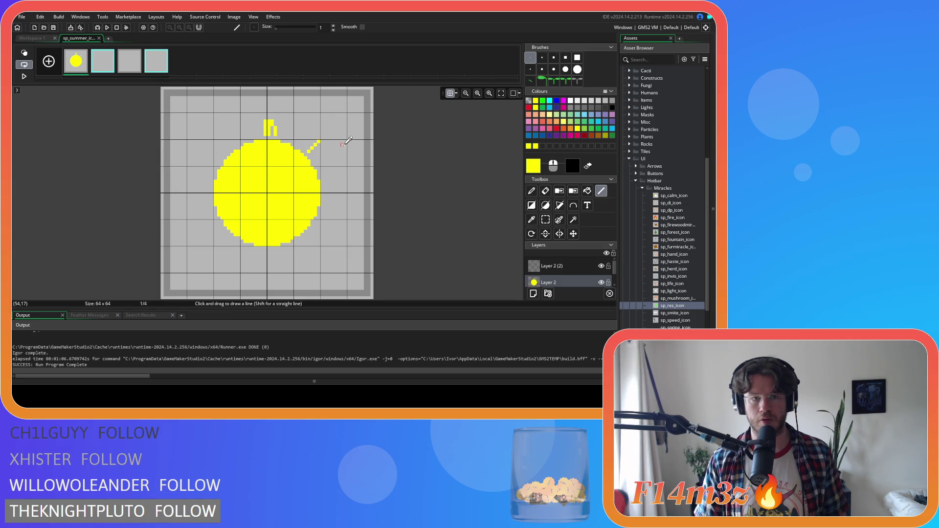
key(ctrl+z)
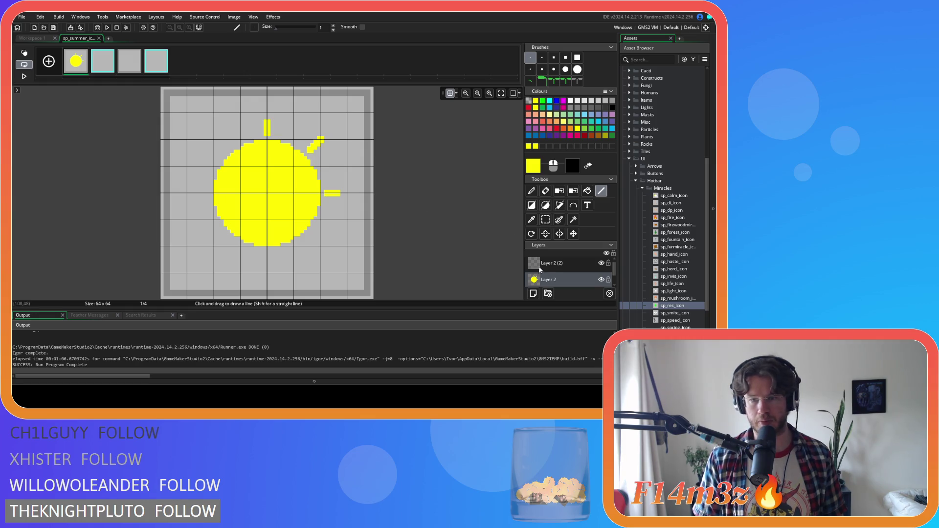
Turn the right-hand ray into a brush and rotate it a quarter turn
key(w)
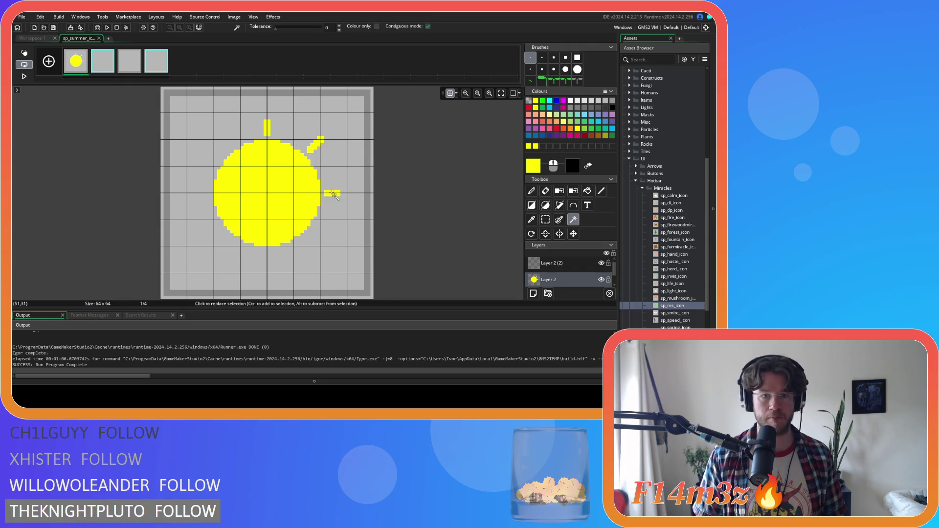
click(301, 160)
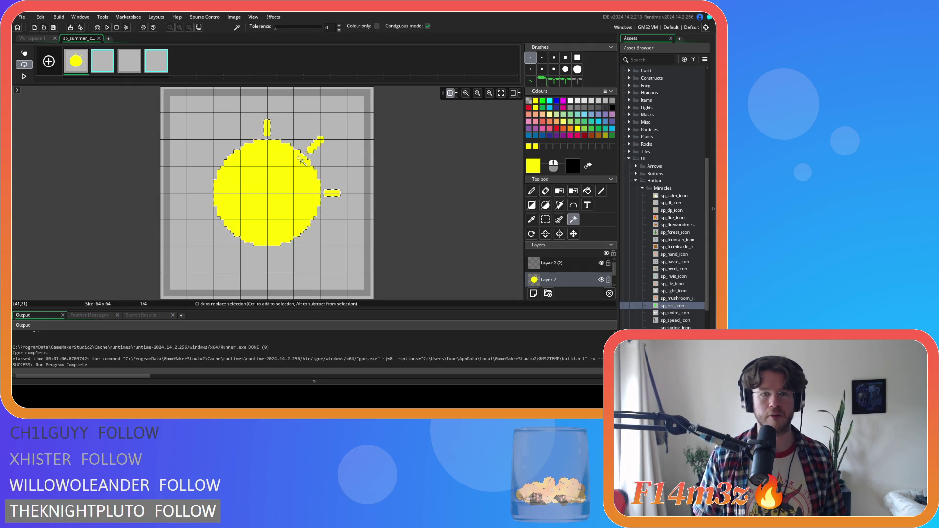
key(ctrl+z)
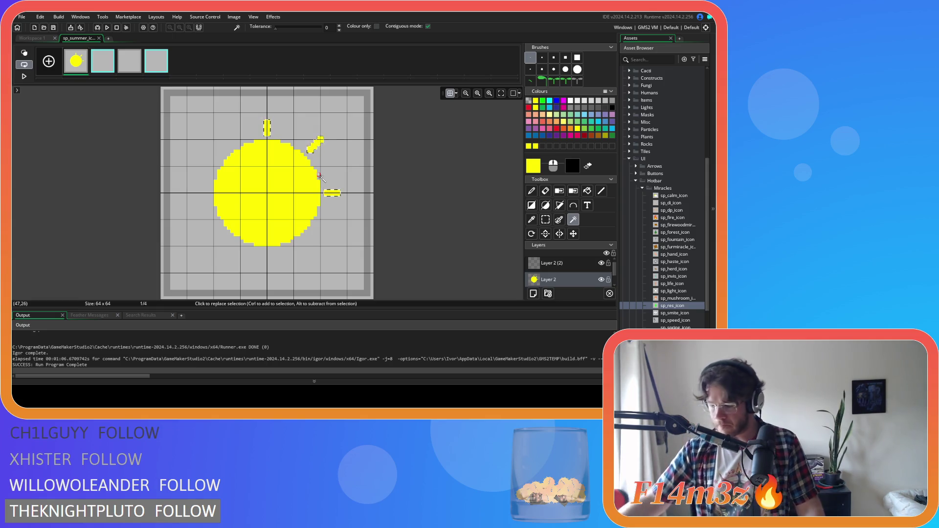
key(ctrl+b)
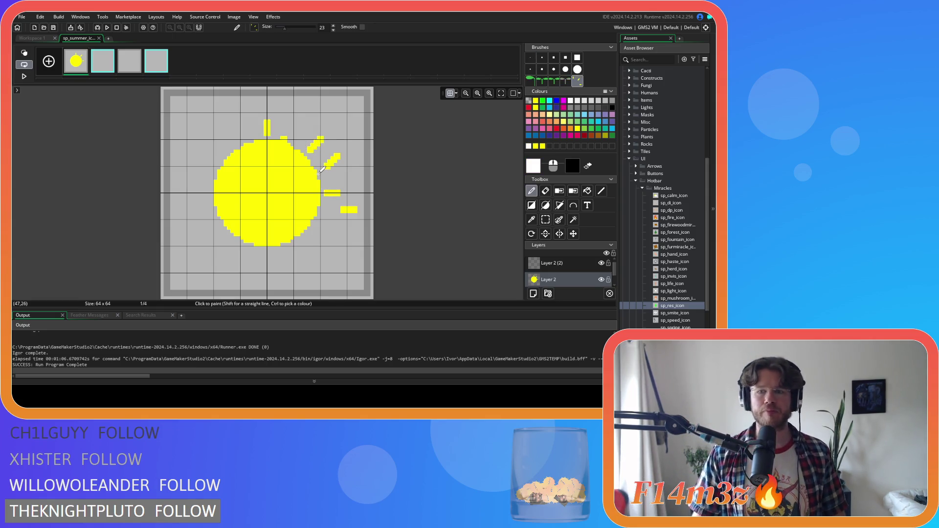
click(531, 234)
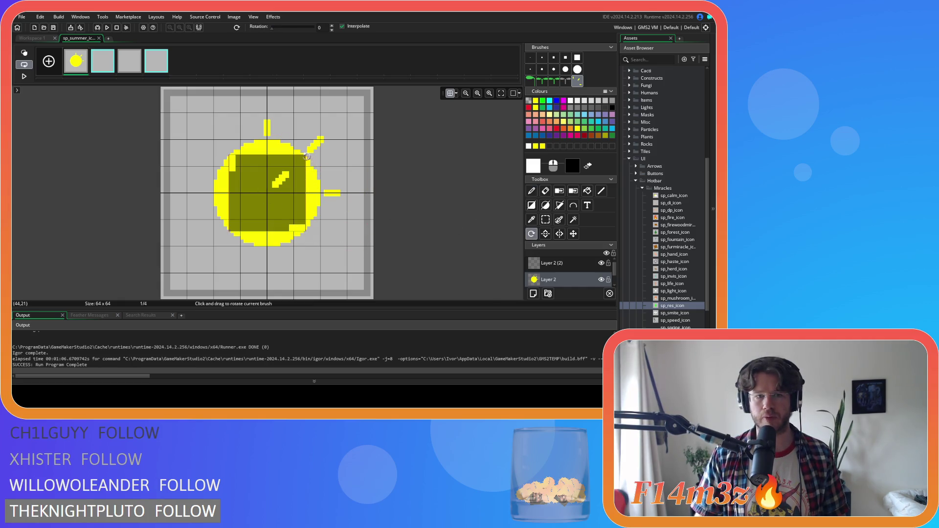
mouse_move(306, 156)
mouse_down()
mouse_move(319, 186)
mouse_move(299, 229)
mouse_move(279, 244)
mouse_move(333, 239)
mouse_move(353, 211)
mouse_up()
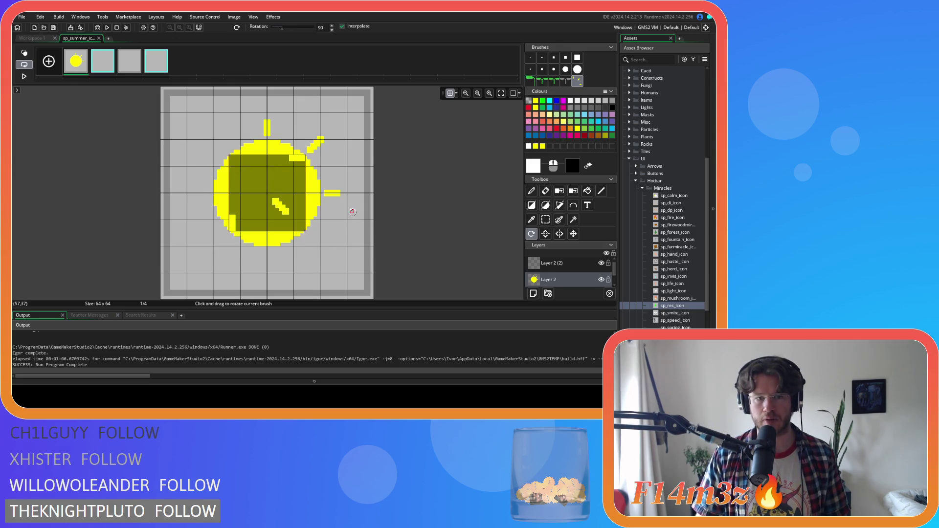
key(d)
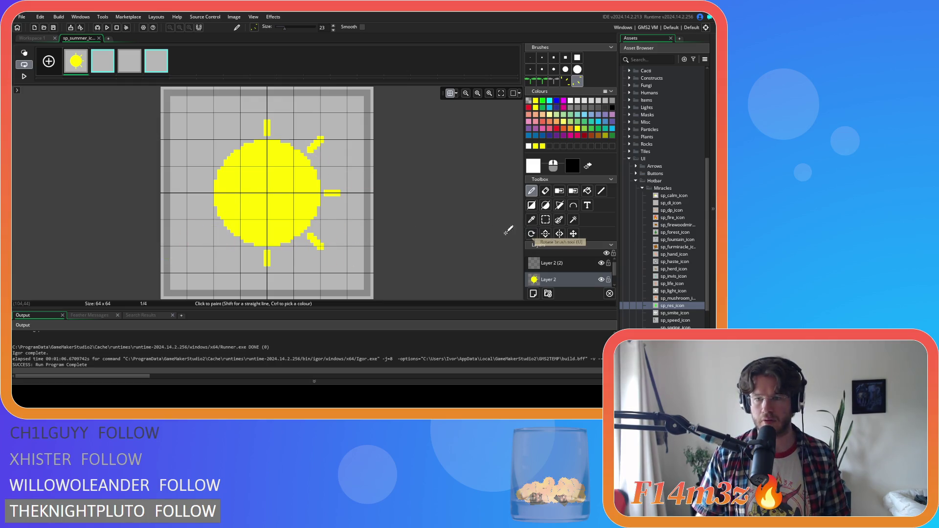
Rotate the ray brush to 90° and stamp rays at the sun's lower left, left and upper right
click(531, 234)
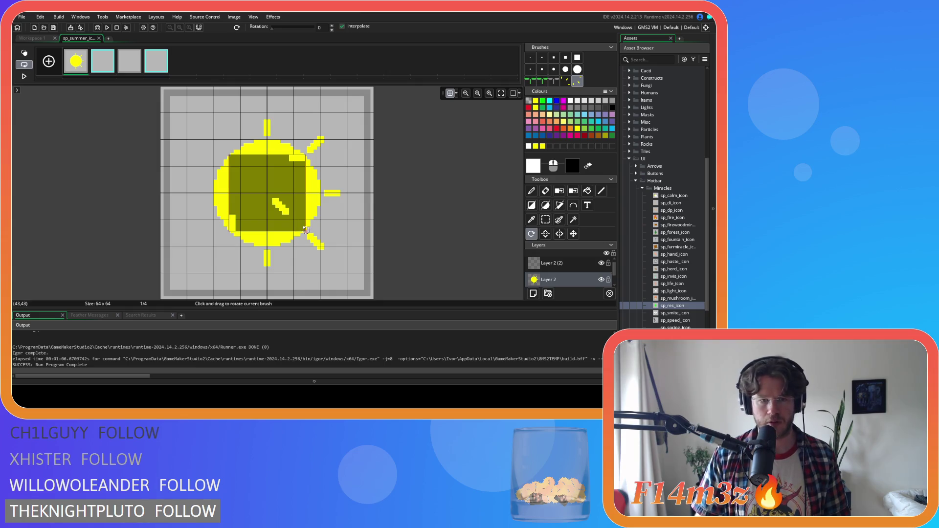
drag(306, 230, 339, 216)
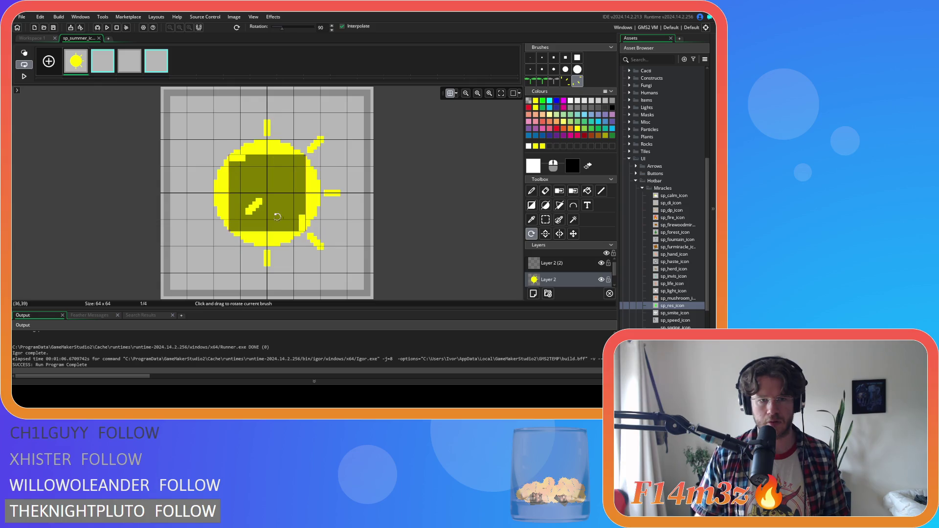
key(d)
click(218, 238)
click(202, 190)
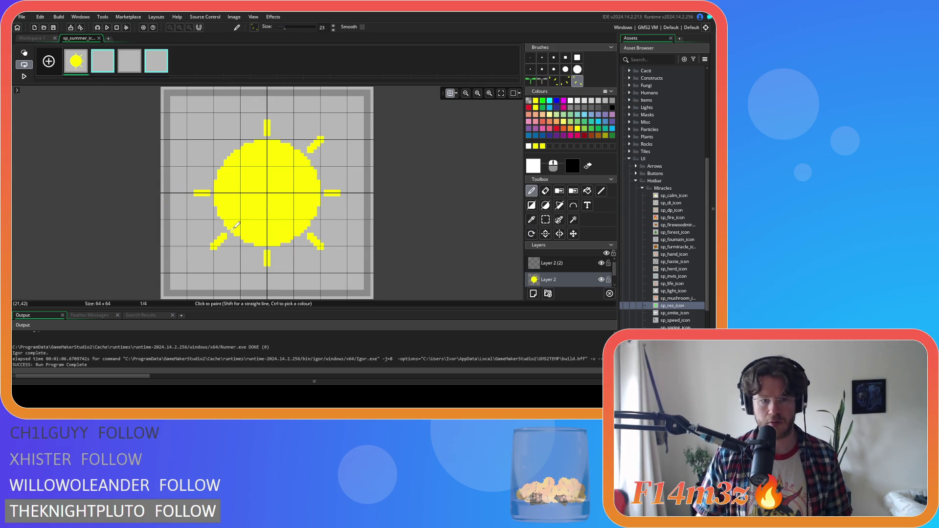
click(292, 136)
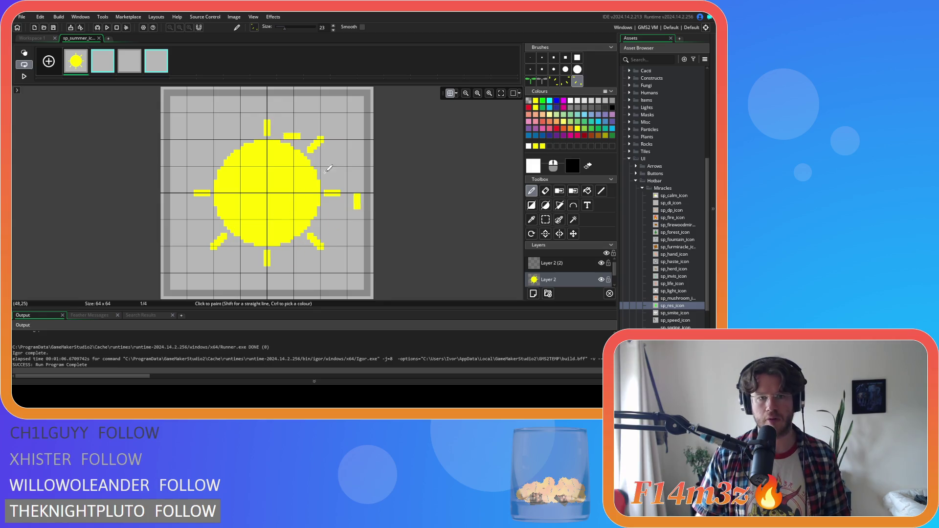
Rotate the ray brush to 135° for the remaining diagonal rays
click(532, 234)
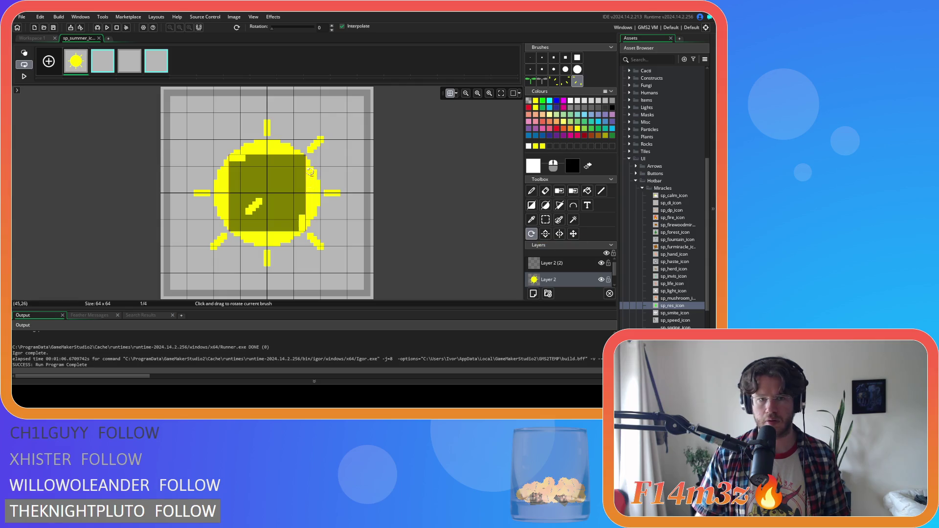
mouse_move(309, 156)
mouse_down()
mouse_move(318, 191)
mouse_move(274, 230)
mouse_move(370, 176)
mouse_move(335, 191)
mouse_up()
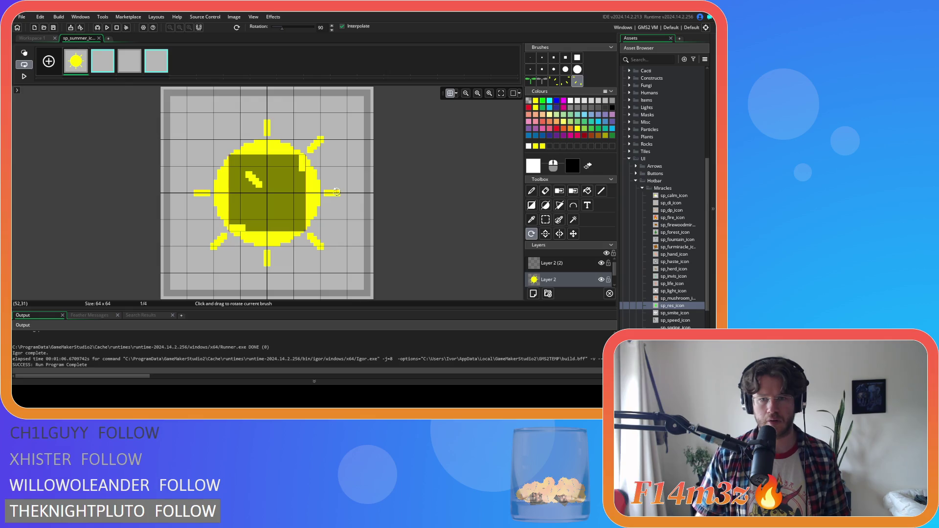
key(d)
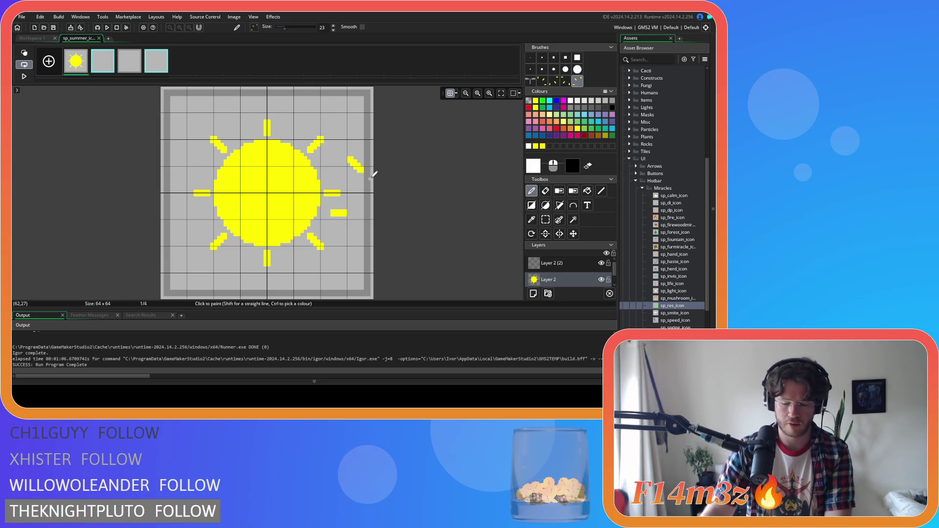
key(g)
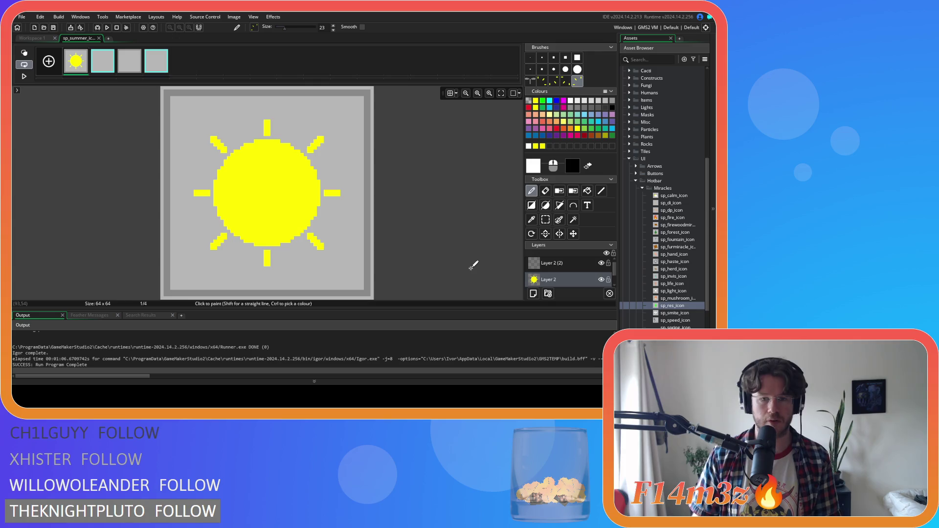
key(g)
key(g)
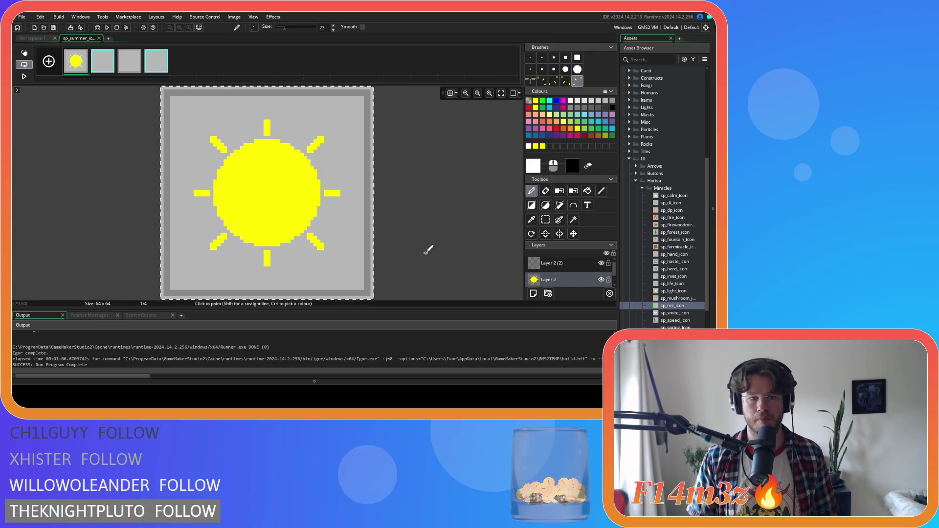
Cut the whole sun and stamp it onto the upper layer Layer 2 (2)
key(ctrl+a)
key(ctrl+x)
click(569, 269)
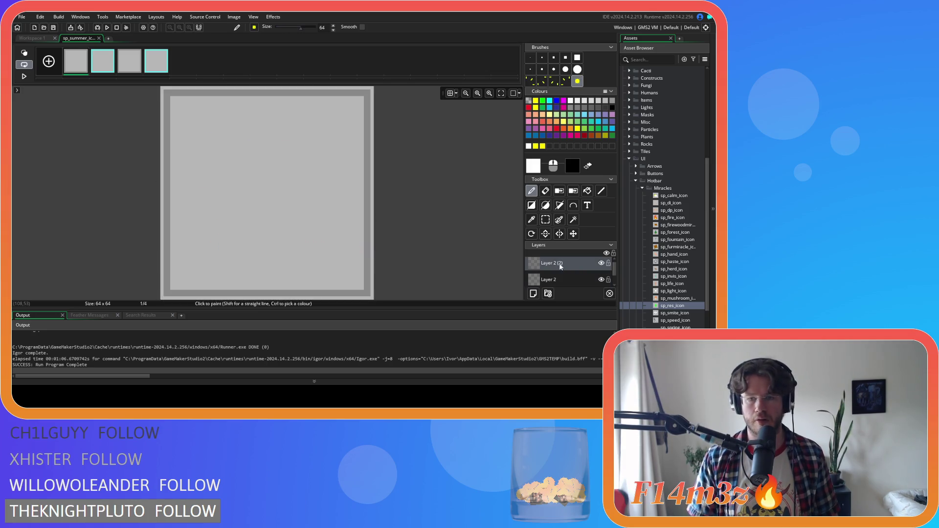
key(g)
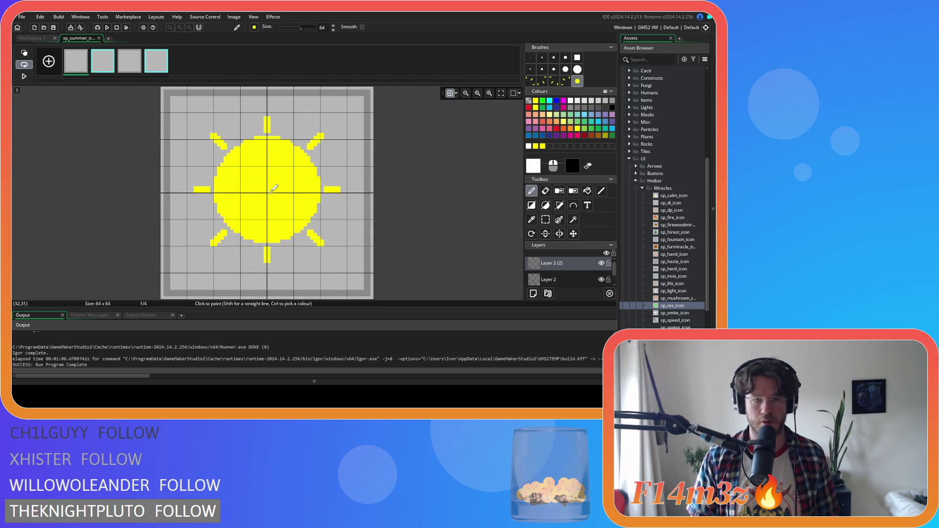
click(268, 192)
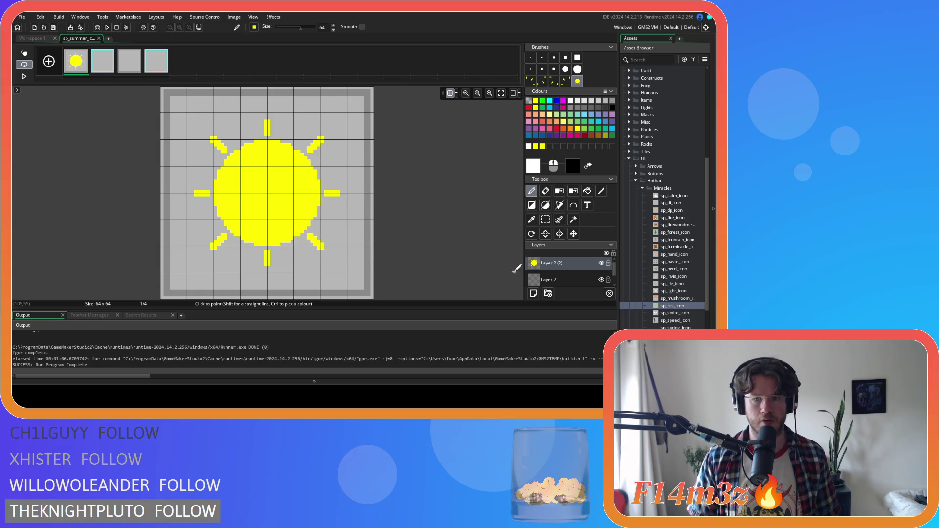
With the sun layer hidden, fill the disc and right, upper-right and top rays grey on Layer 2
click(550, 275)
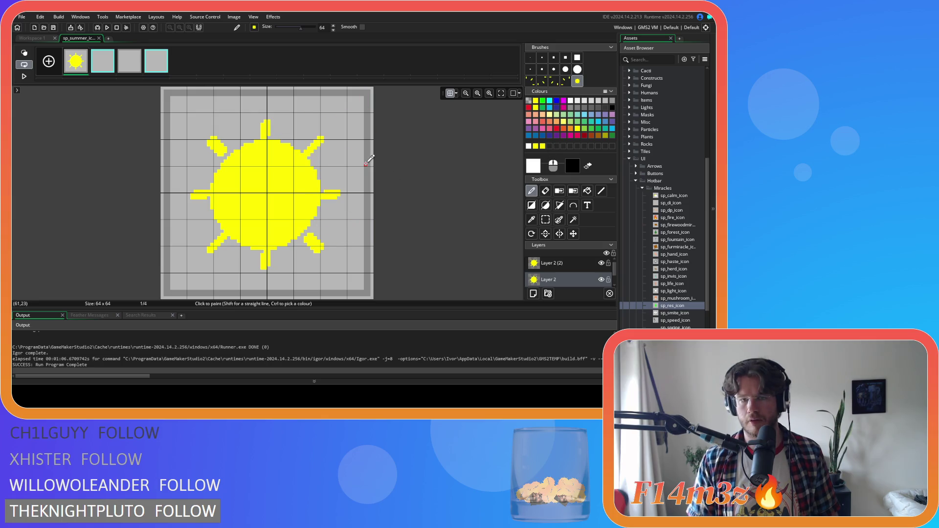
click(588, 190)
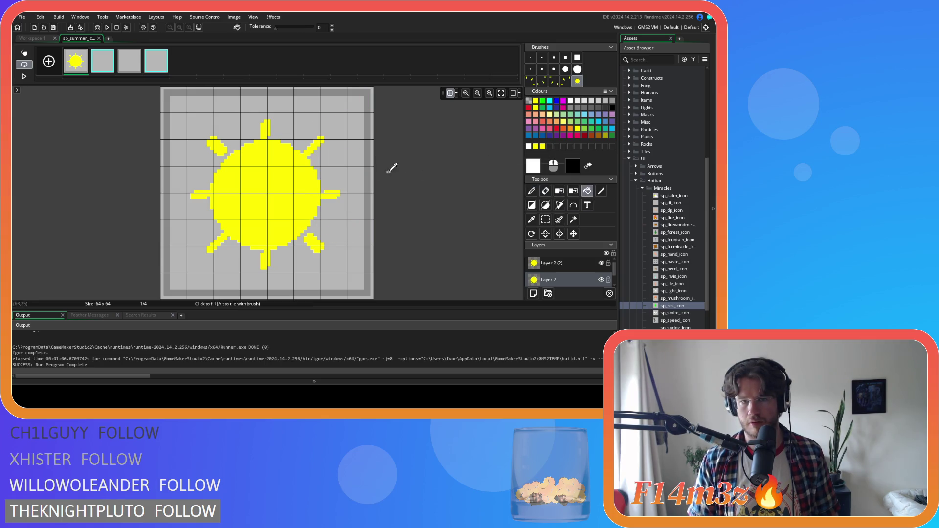
ctrl+click(368, 158)
click(601, 263)
click(313, 190)
click(328, 195)
click(314, 146)
click(265, 127)
Fill the remaining rays grey, reshow the sun layer, and open sp_light_icon for reference
click(219, 147)
click(198, 196)
click(220, 241)
click(264, 260)
click(312, 244)
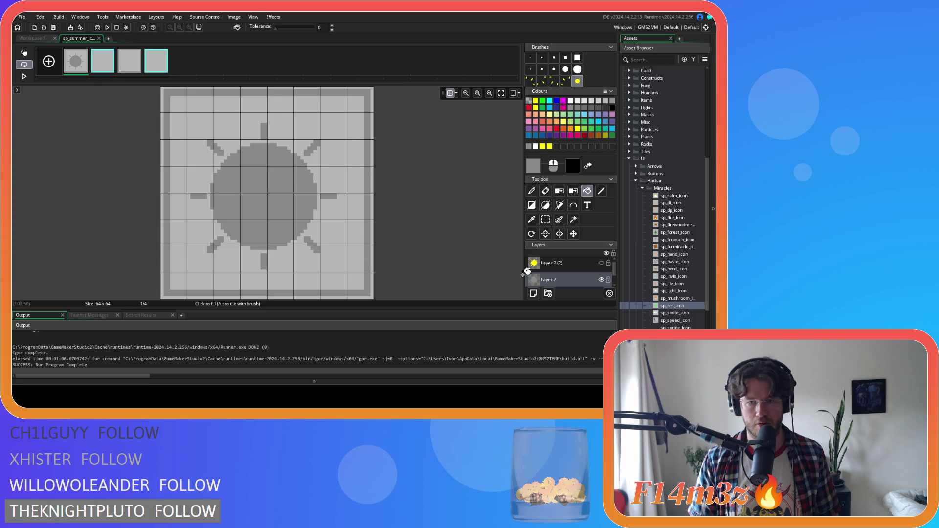
click(601, 263)
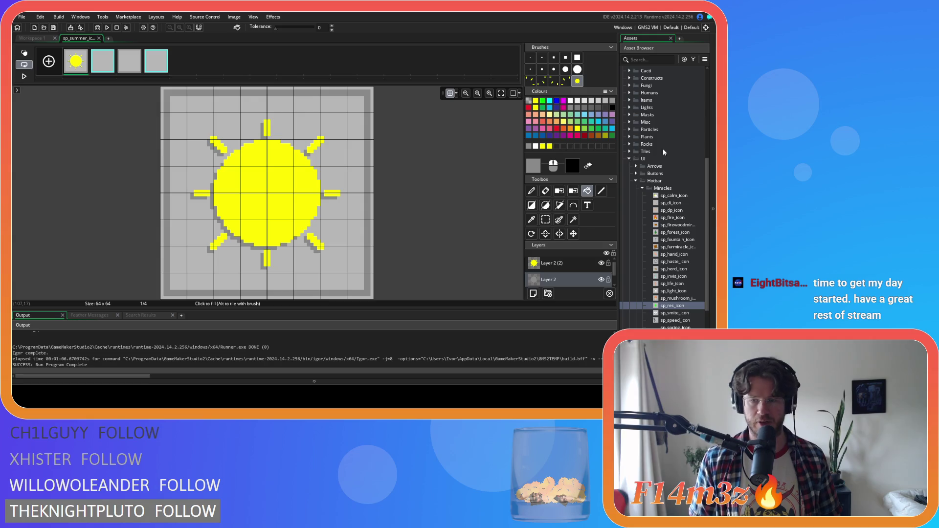
click(675, 198)
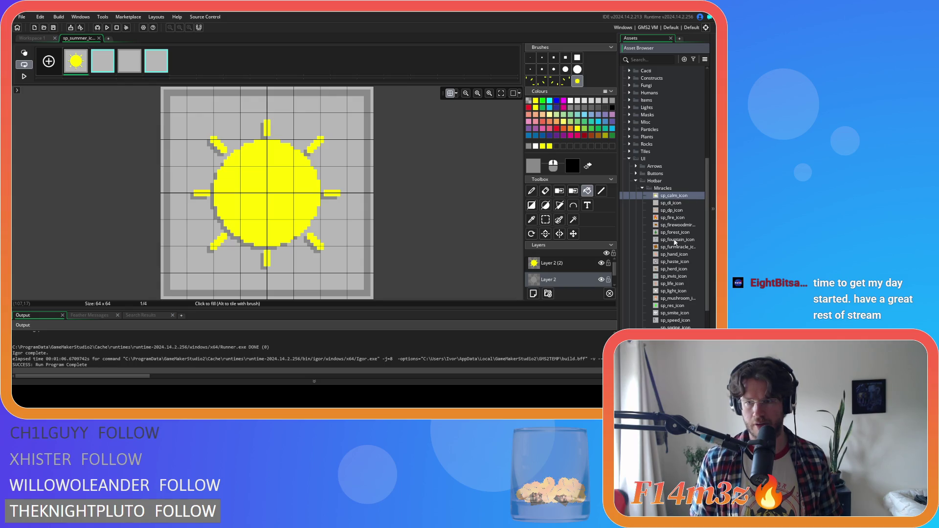
double_click(674, 291)
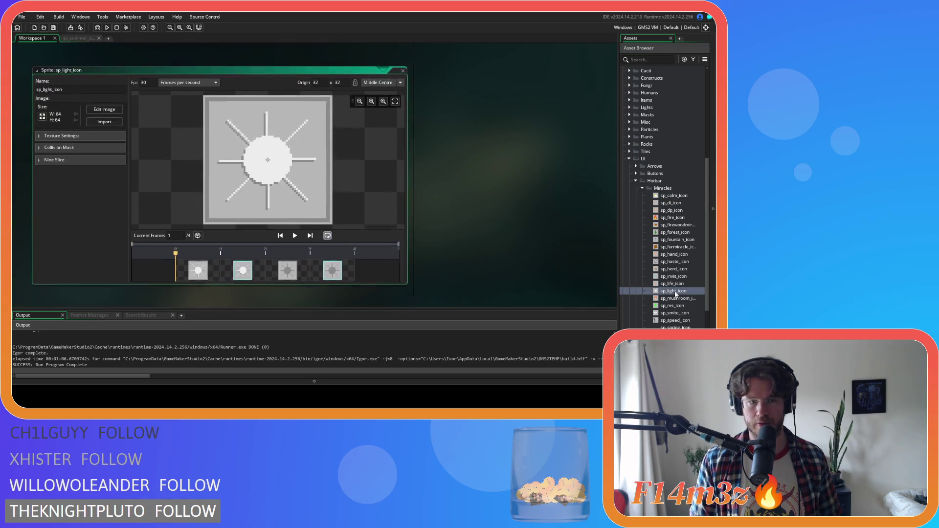
Reopen sp_summer_icon's image and stamp the sun brush on Layer 2 (2) of frames 2, 3 and 4
click(404, 66)
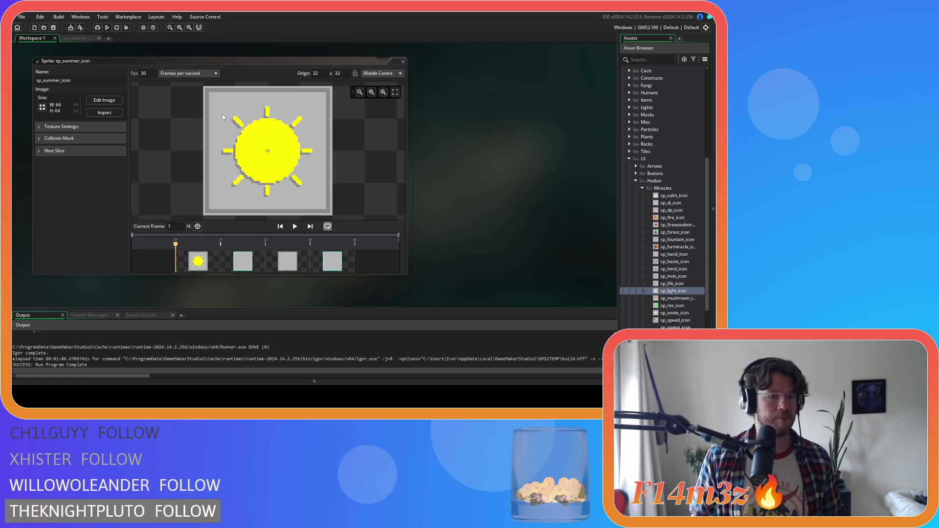
click(105, 100)
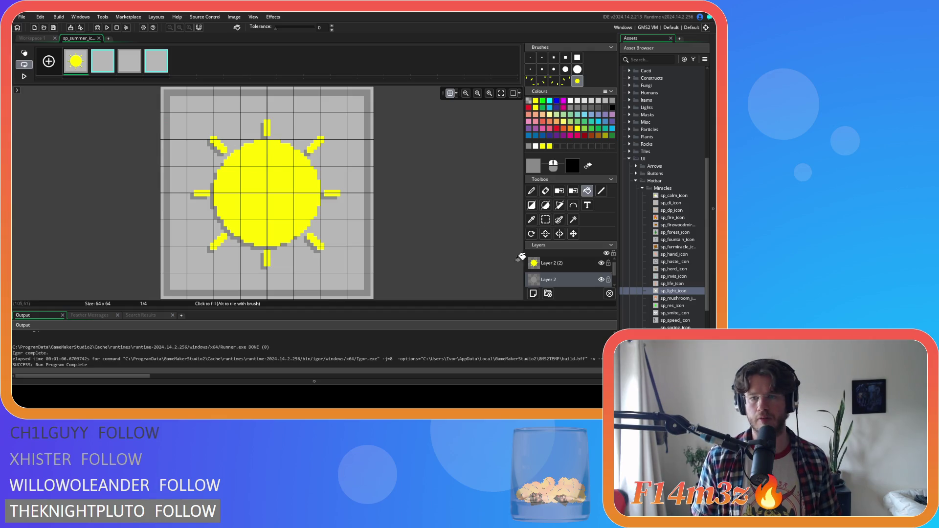
click(532, 265)
key(p)
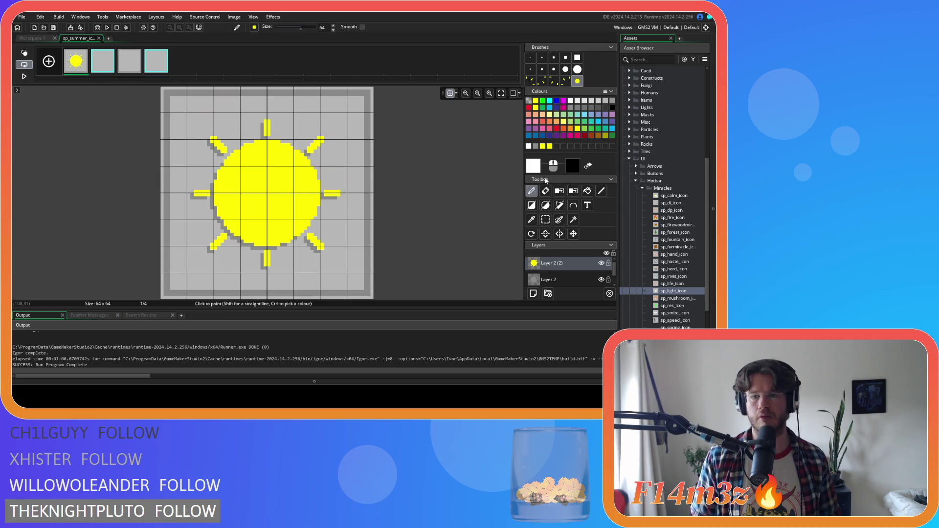
click(102, 60)
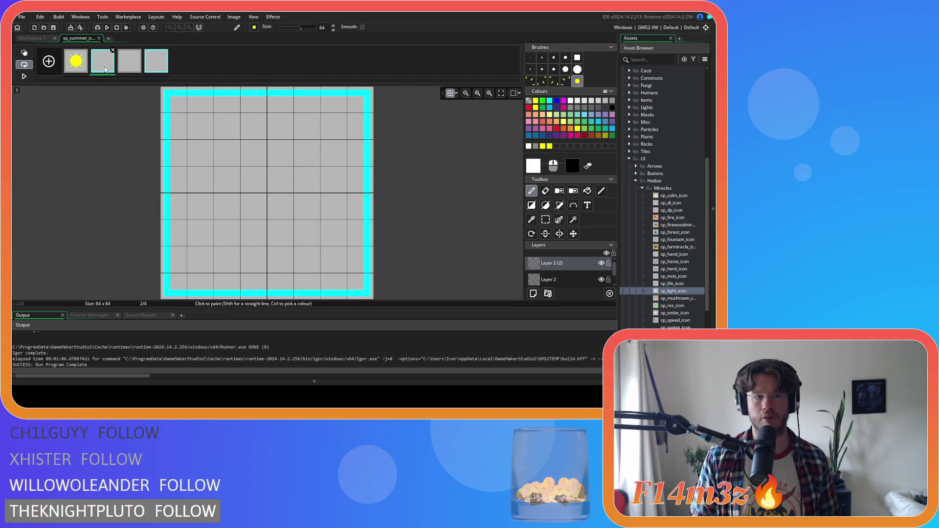
click(269, 194)
click(129, 60)
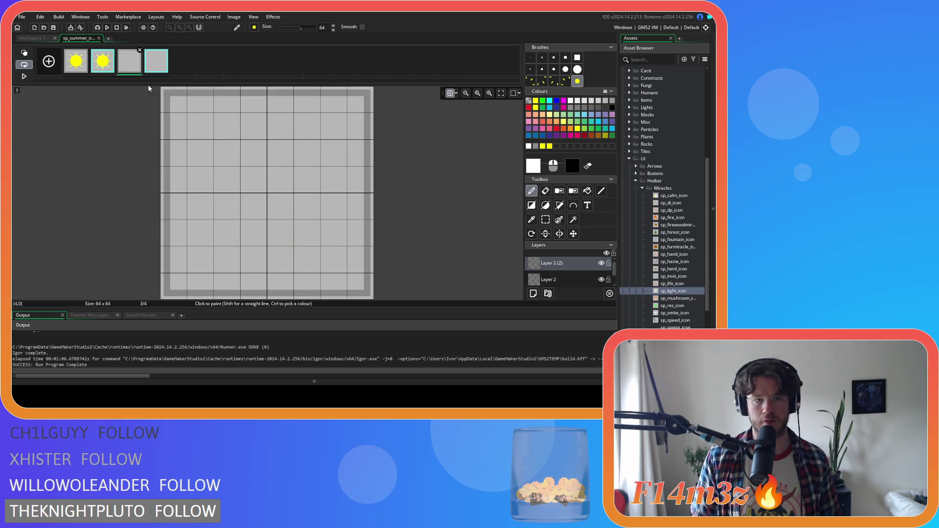
click(269, 191)
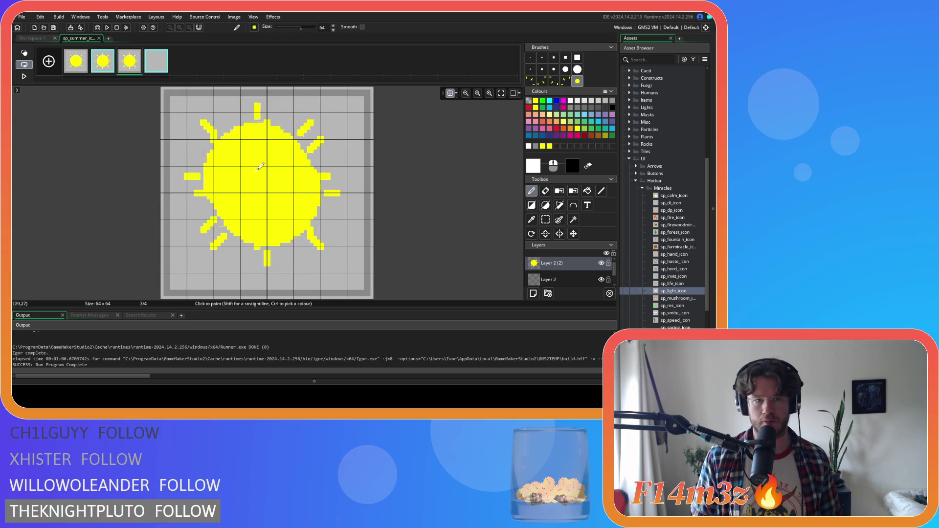
click(156, 61)
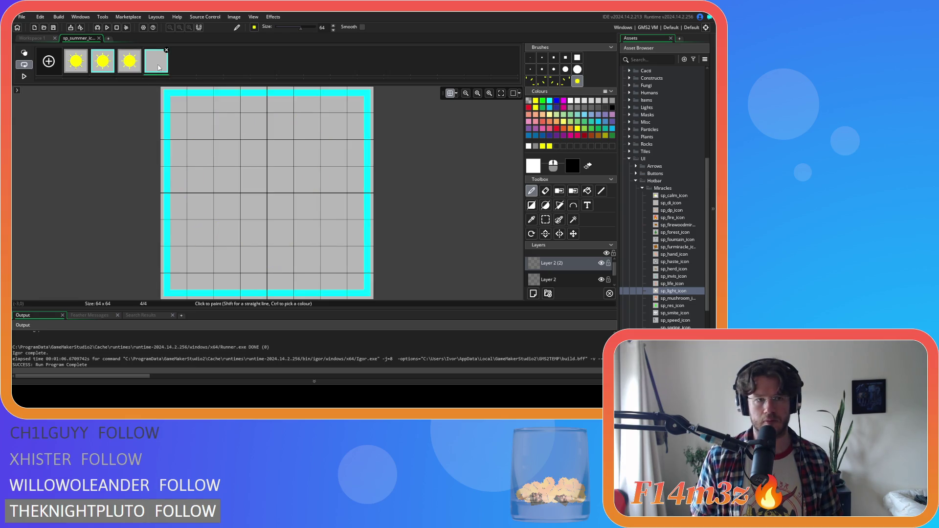
click(268, 191)
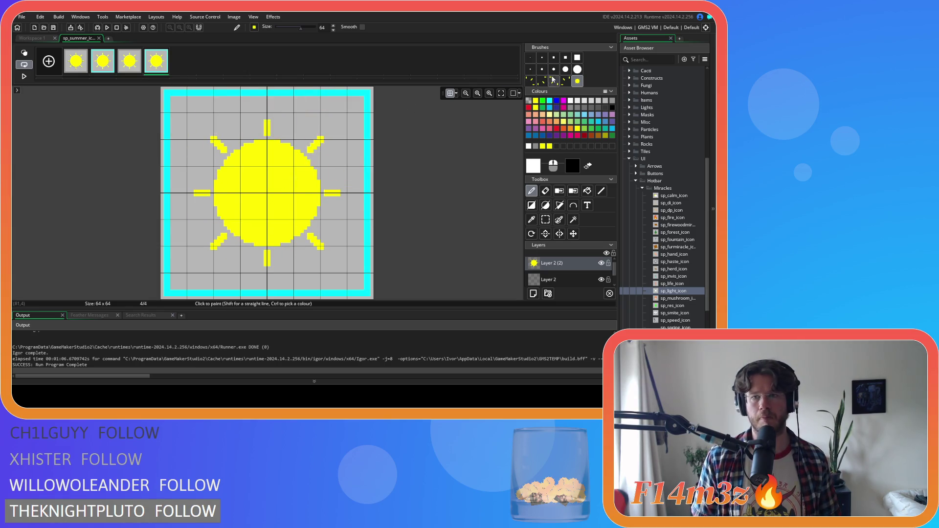
click(78, 67)
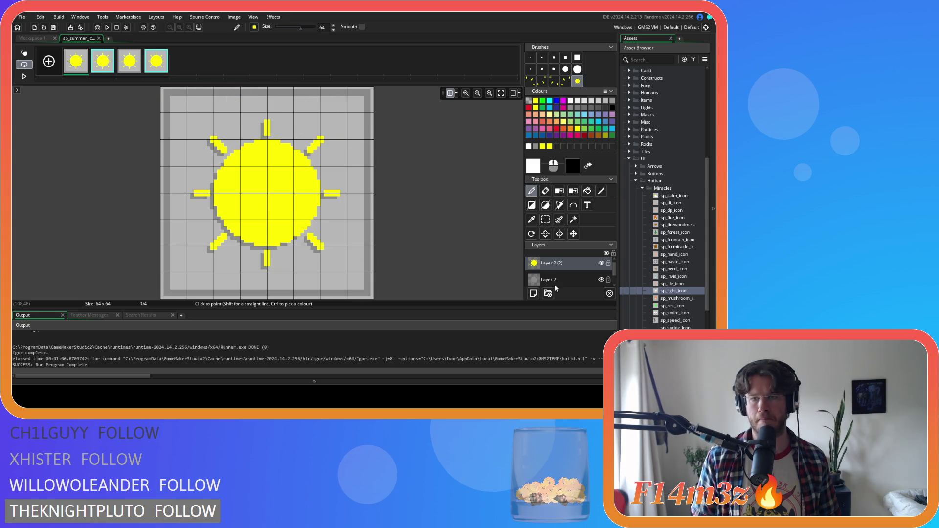
Preview the sun frames, then on frame 3 ready a grey fill on Layer 2 (2)
click(105, 63)
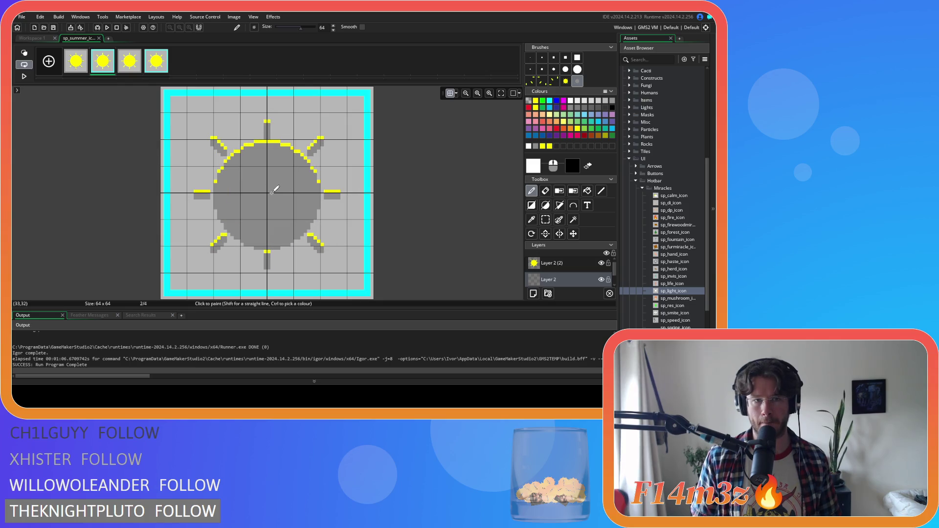
key(Right)
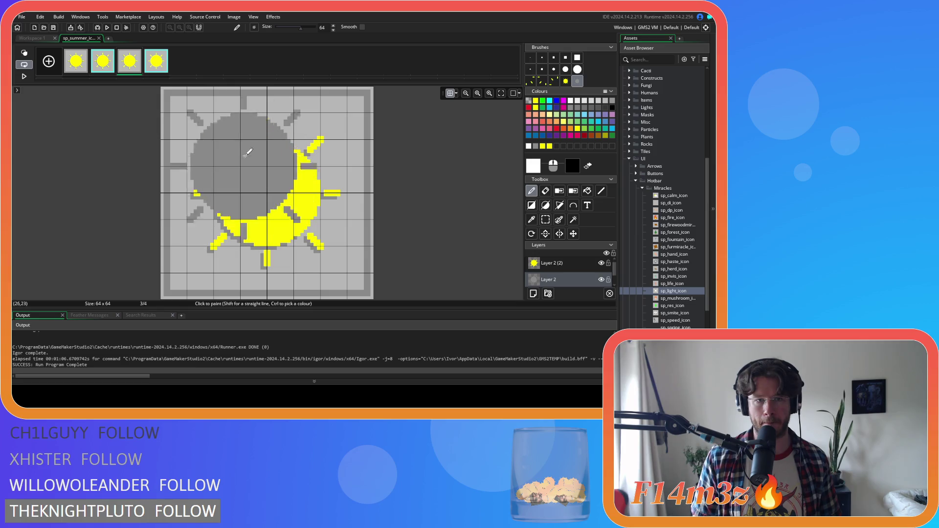
key(Right)
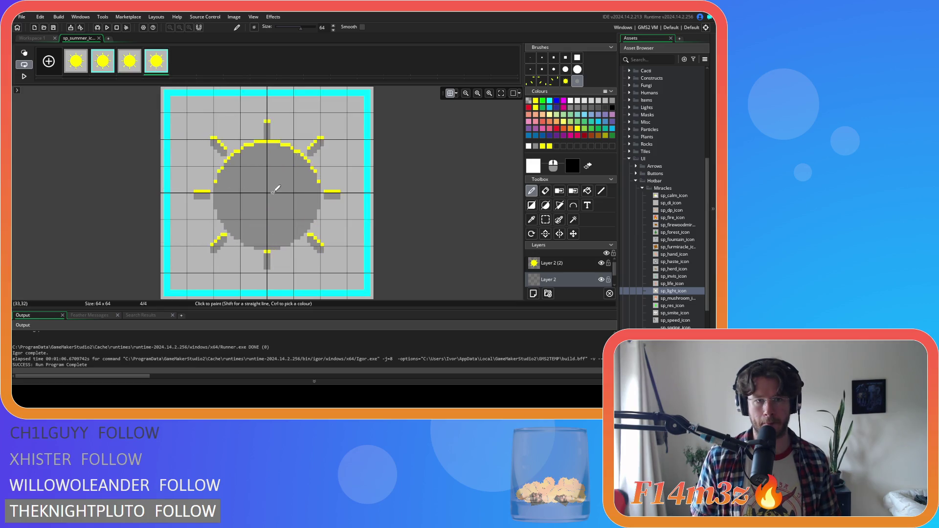
click(126, 64)
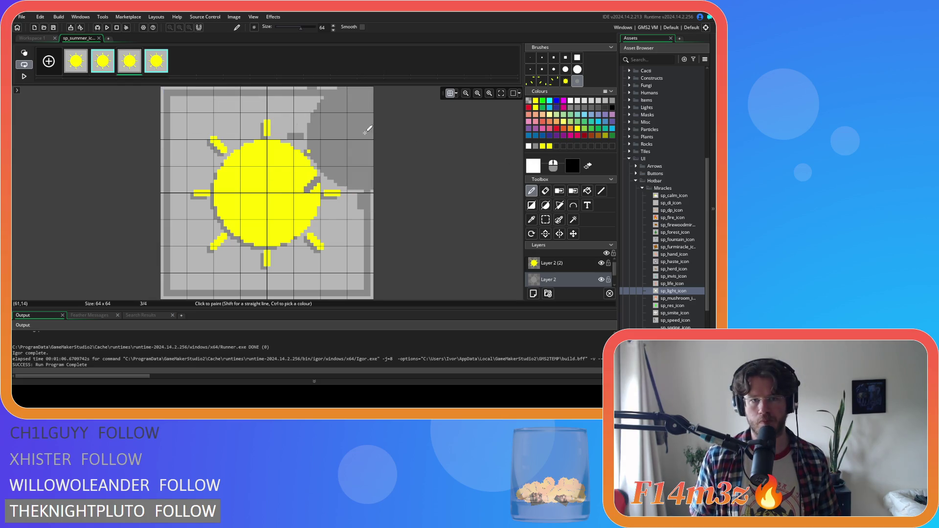
key(f)
alt+click(369, 170)
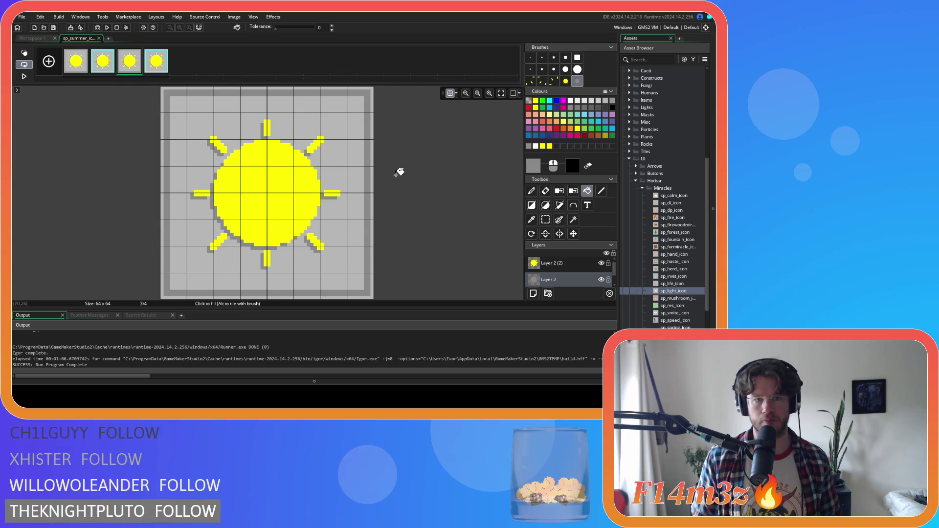
click(562, 265)
Fill frame 3's sun body and all eight rays grey
click(311, 197)
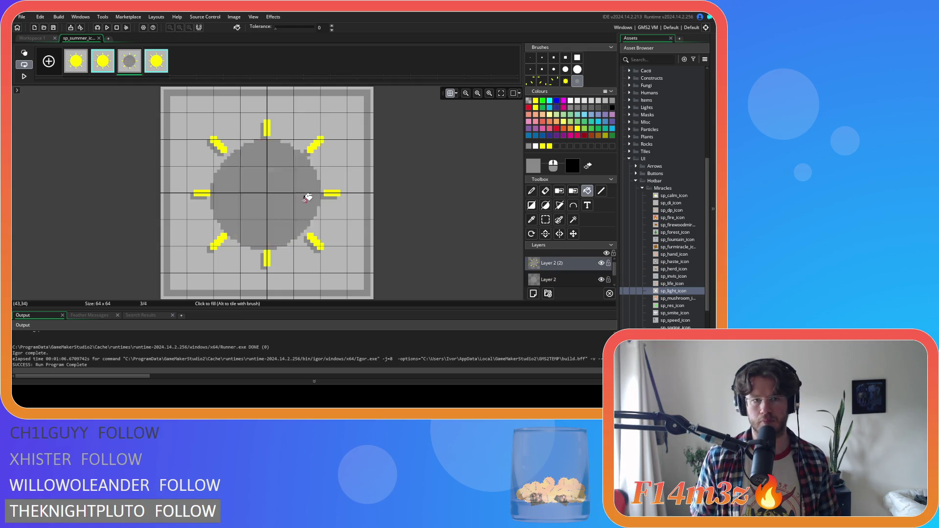
click(319, 143)
click(334, 193)
click(314, 242)
click(269, 255)
click(219, 238)
click(202, 192)
click(217, 145)
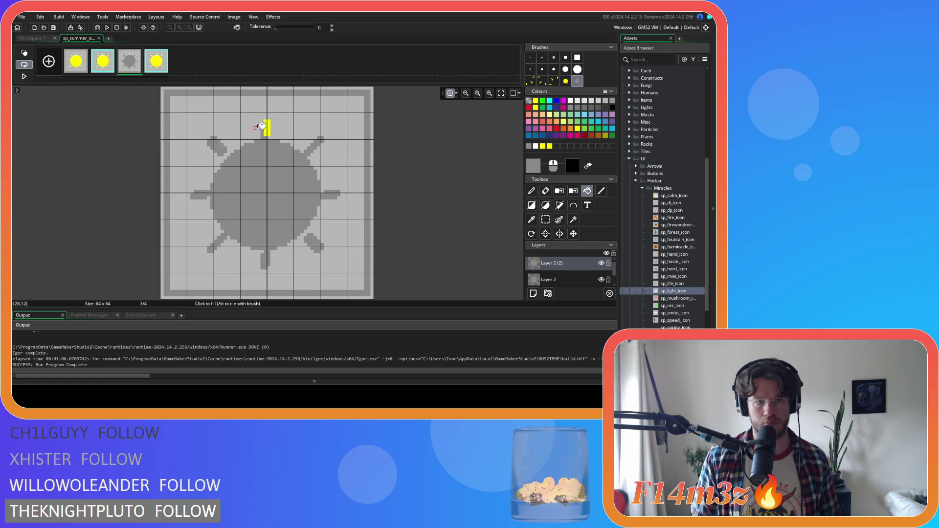
click(267, 127)
Fill frame 4's sun body and all eight rays grey and close the image editor
click(156, 62)
click(263, 142)
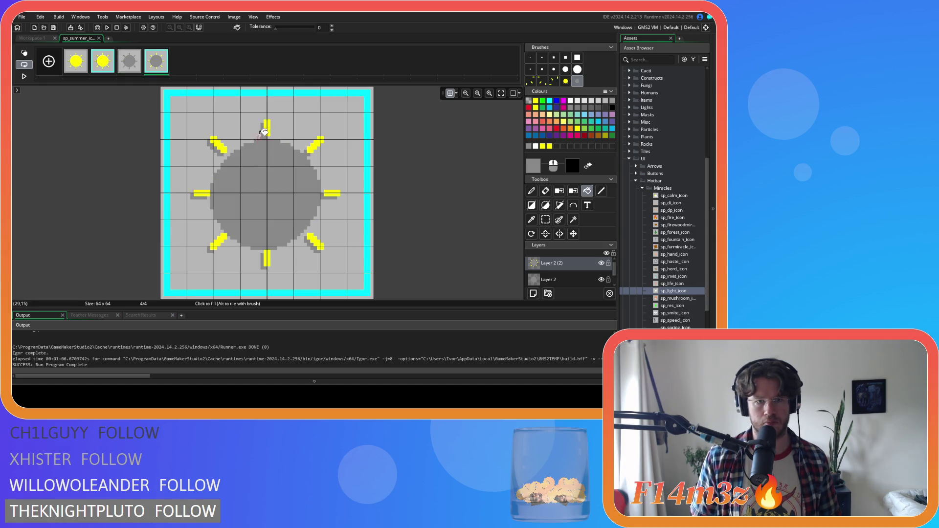
click(267, 127)
click(315, 143)
click(332, 193)
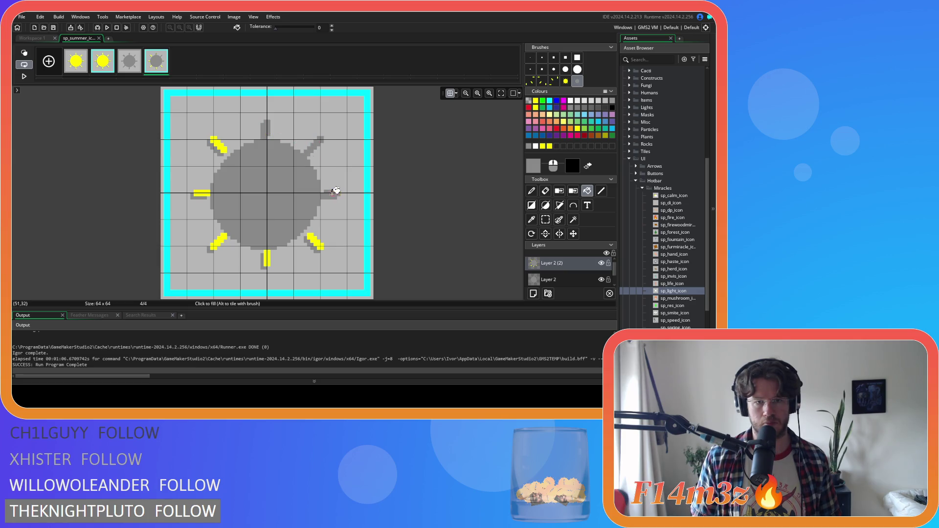
click(316, 243)
click(267, 258)
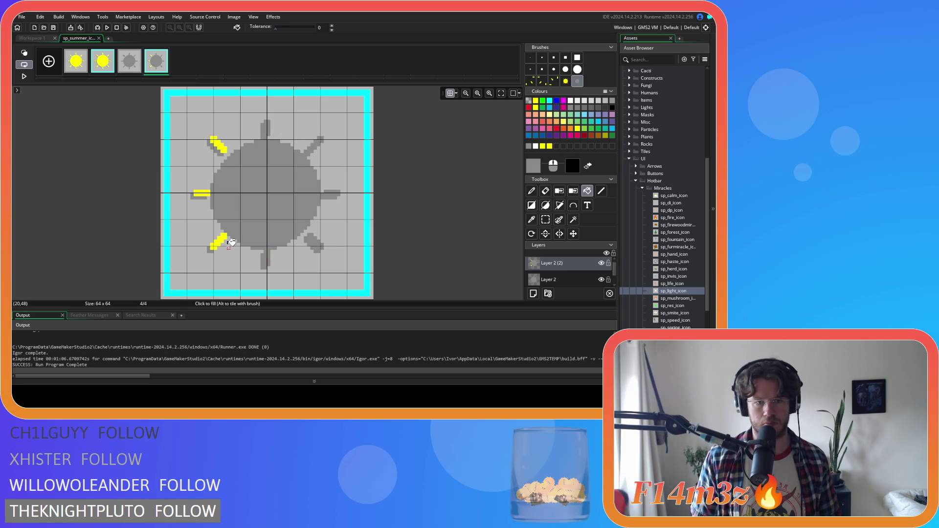
click(220, 240)
click(201, 193)
click(222, 144)
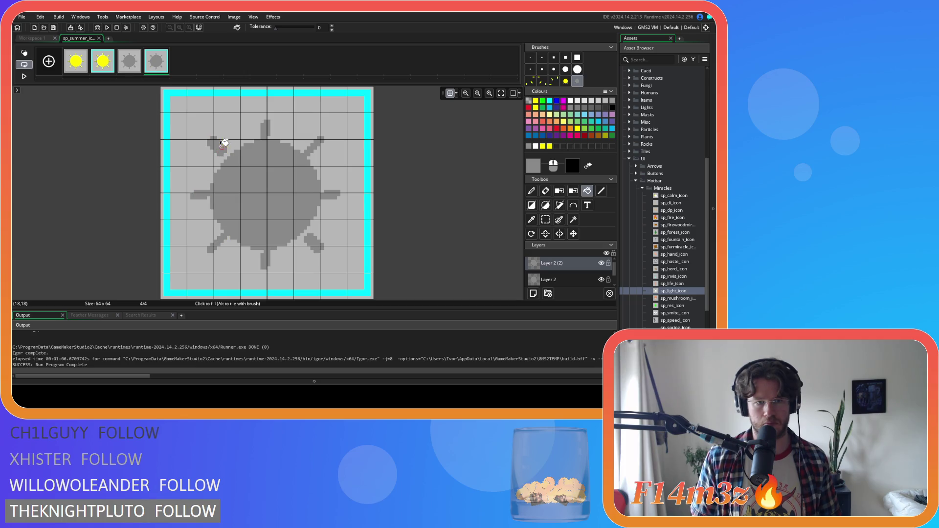
click(98, 38)
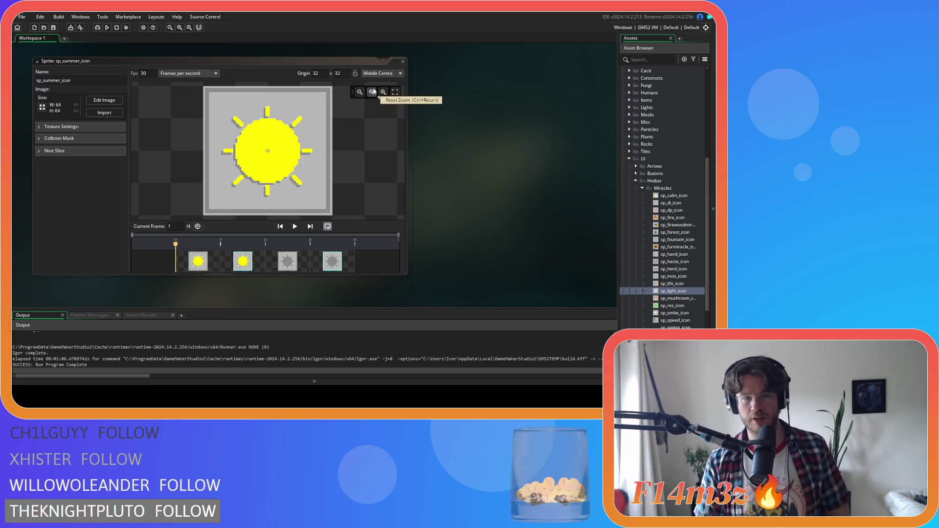
Duplicate sp_summer_icon in the Asset Browser as sp_autumn_icon and open the new sprite
double_click(401, 63)
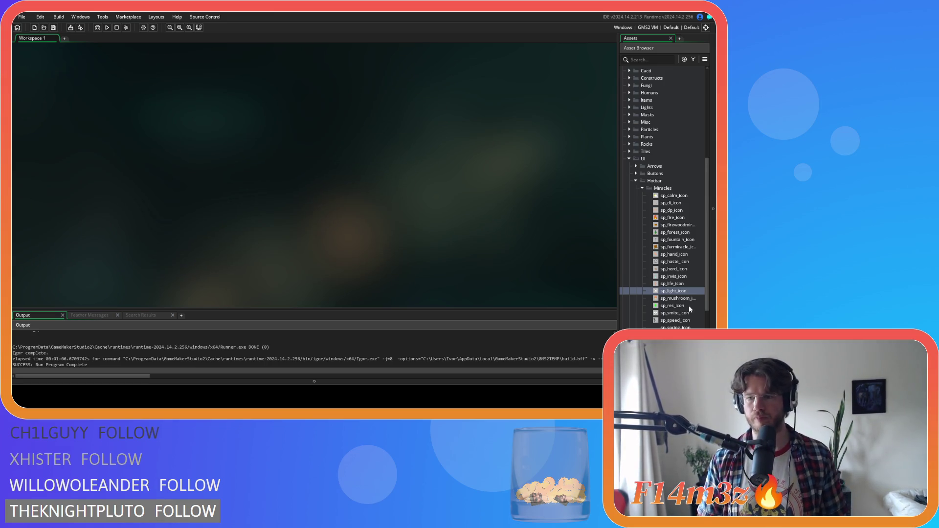
scroll(690, 309, down, 1)
click(678, 327)
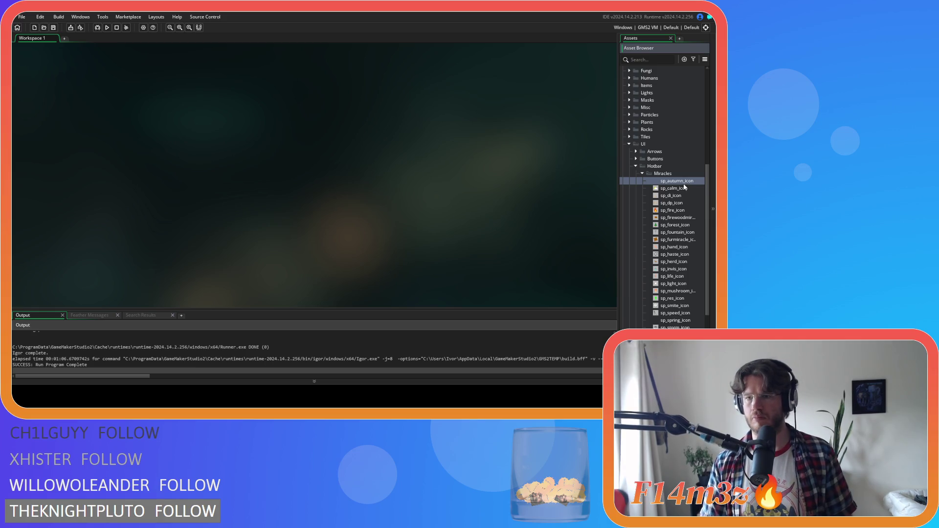
double_click(686, 181)
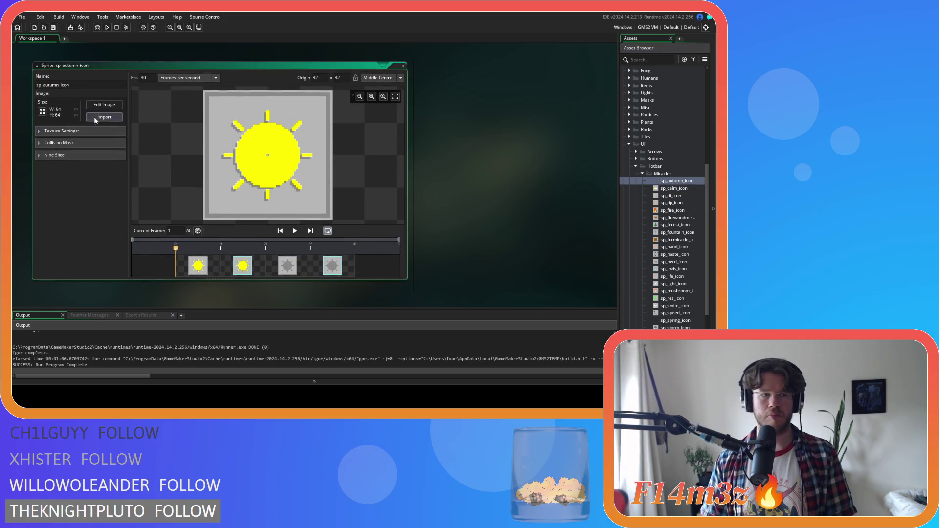
Open sp_autumn_icon in the image editor and erase the sun layers from frames 1 and 2
click(98, 108)
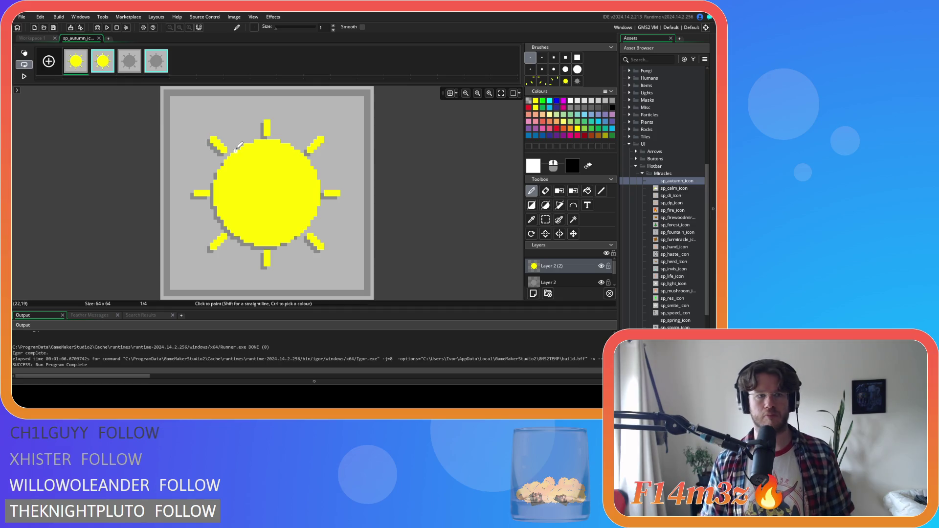
key(ctrl+a)
key(Delete)
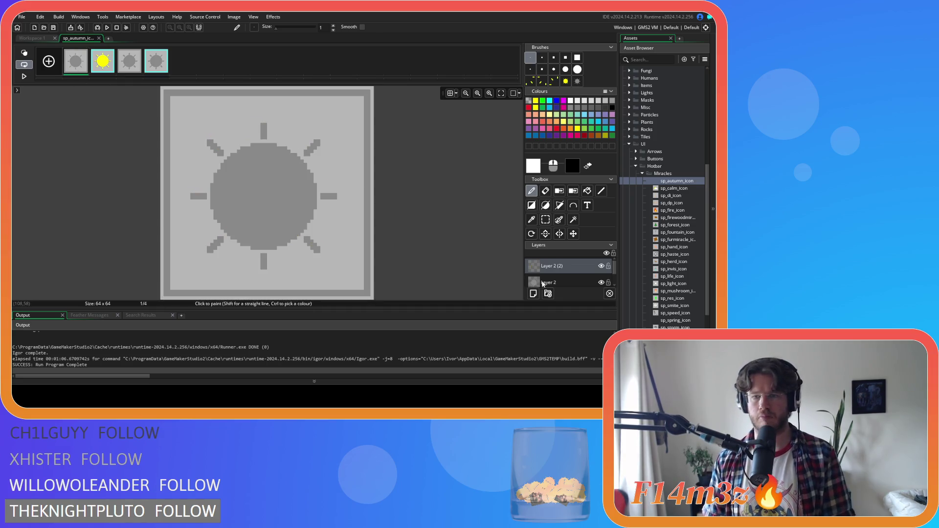
key(Delete)
key(Right)
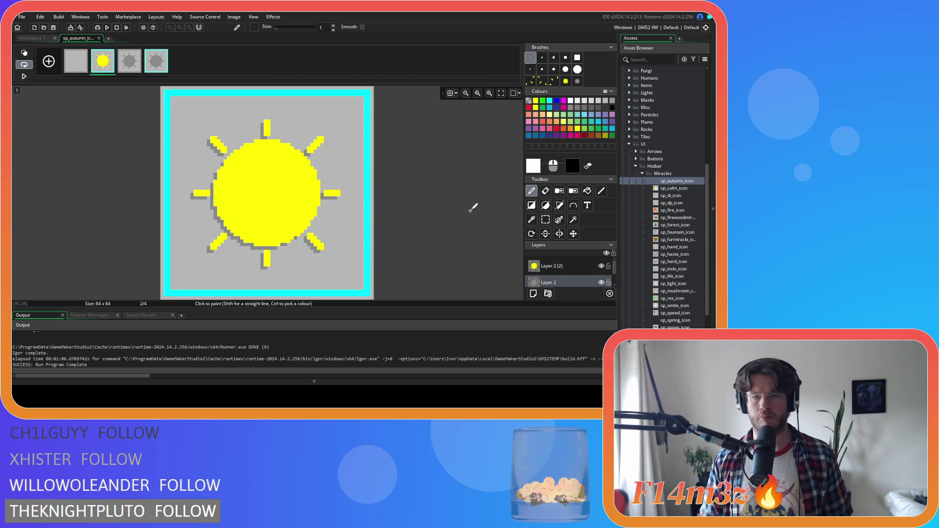
click(548, 269)
key(ctrl+a)
key(Delete)
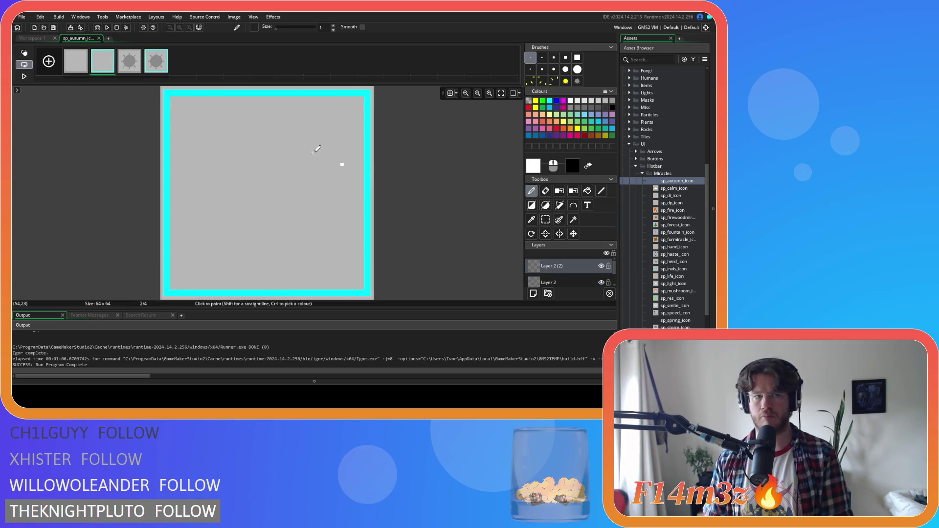
Erase the sun layers from frames 3 and 4, then return to frame 1
key(Right)
click(547, 282)
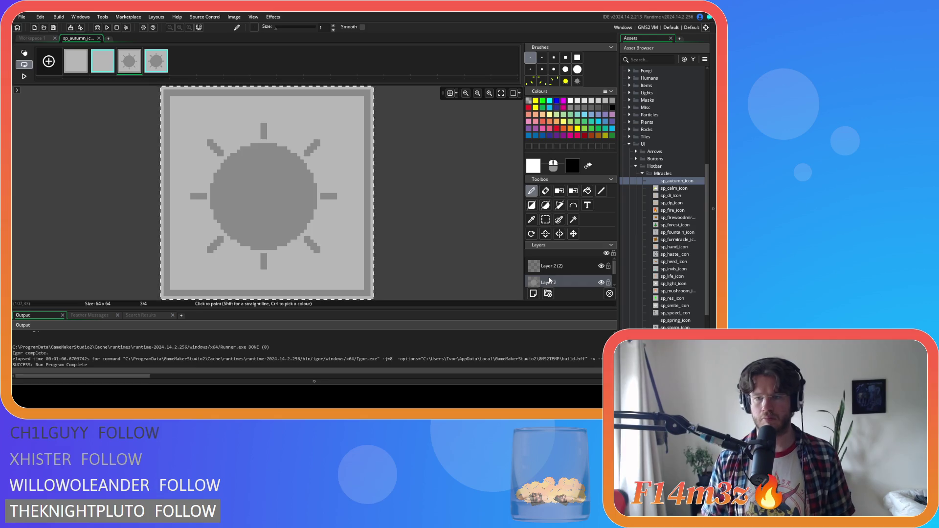
key(Delete)
click(157, 65)
key(ctrl+a)
key(Delete)
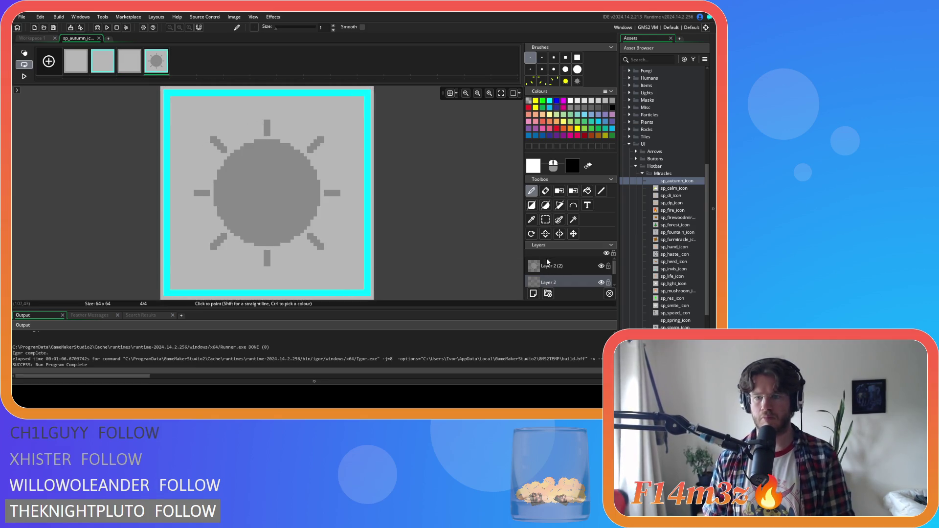
click(547, 265)
key(Delete)
click(83, 66)
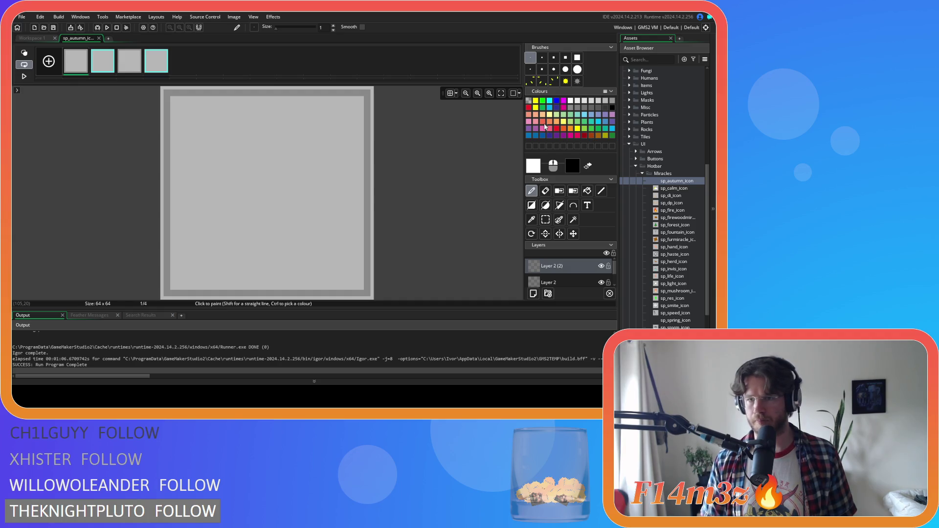
Try brown, salmon red and lighter orange in the Colours palette, settling on orange
click(597, 134)
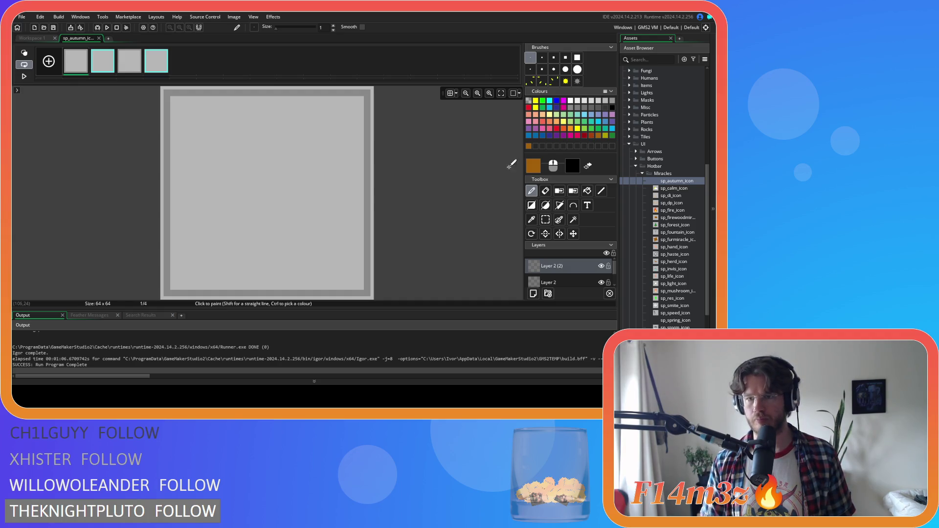
click(543, 123)
click(563, 129)
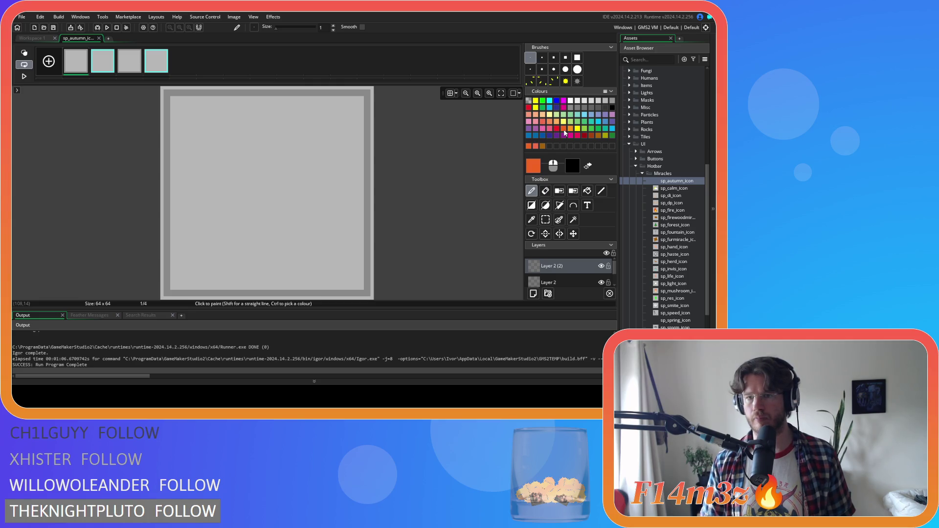
click(571, 130)
click(564, 131)
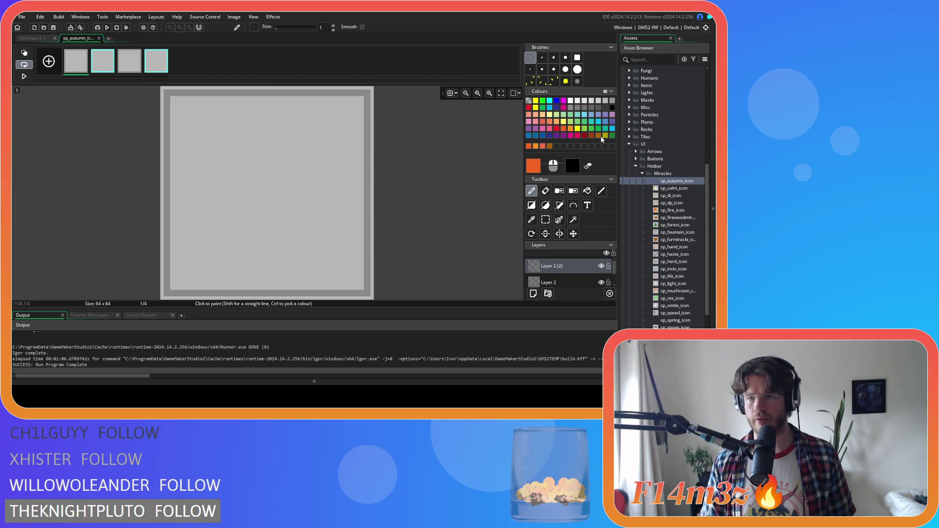
Test an orange line and an orange filled rectangle on the canvas, undoing each
click(601, 191)
drag(221, 228, 329, 224)
key(ctrl+z)
click(531, 205)
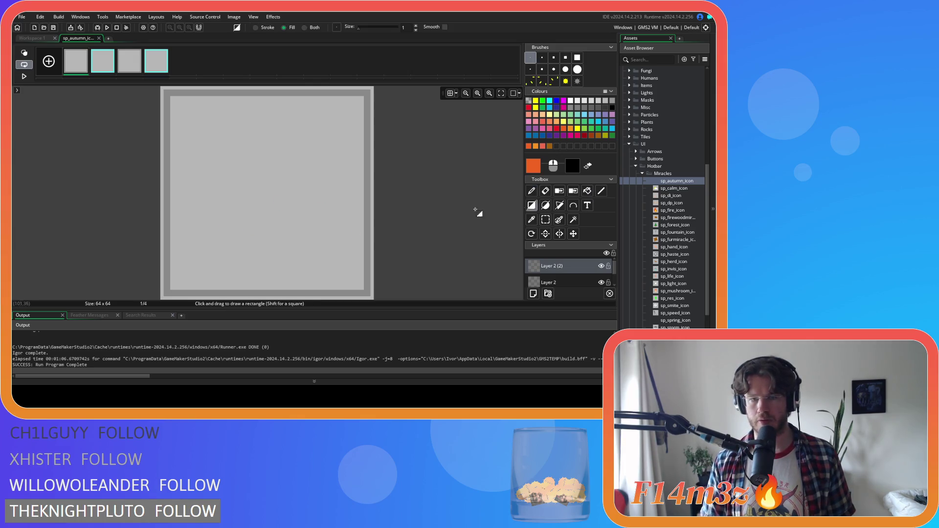
drag(237, 184, 311, 249)
key(ctrl+z)
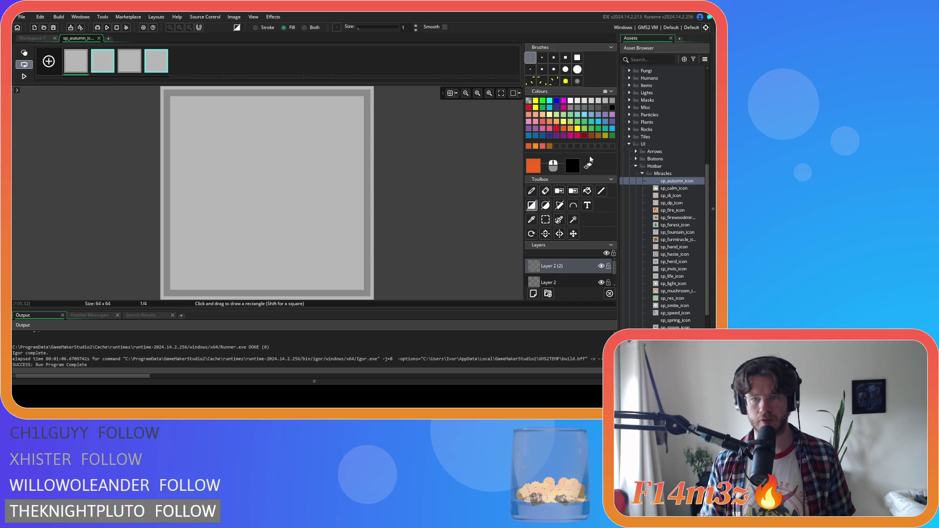
Test a brown filled rectangle, then an orange one, undoing both to keep orange selected
click(598, 137)
drag(234, 140, 313, 225)
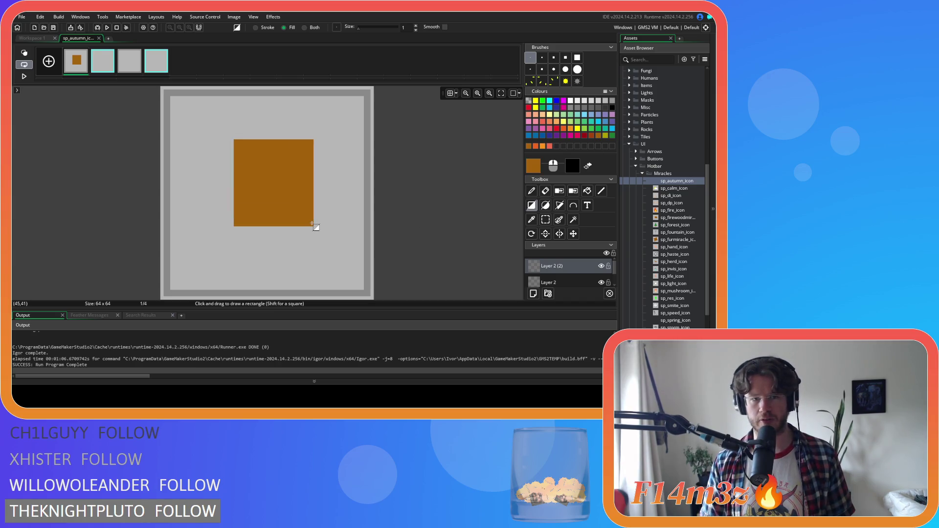
key(ctrl+z)
click(567, 130)
drag(230, 143, 314, 230)
key(ctrl+z)
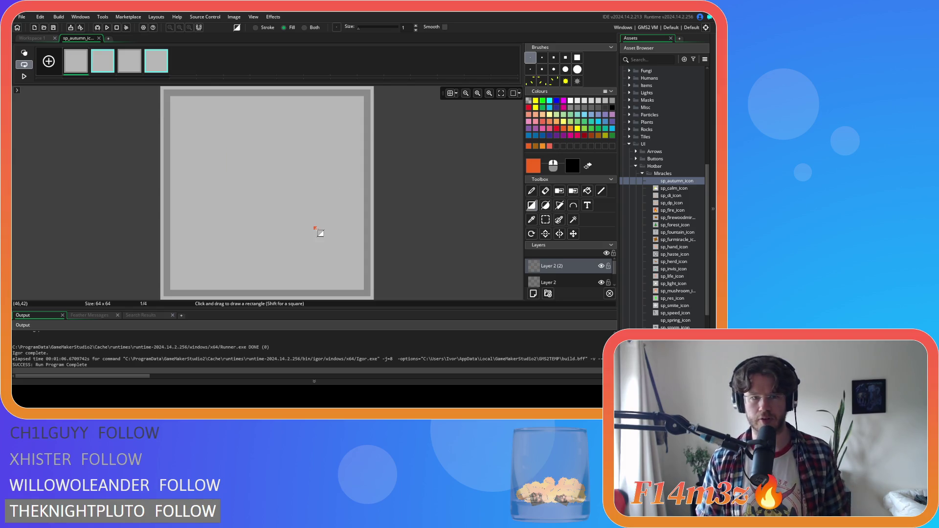
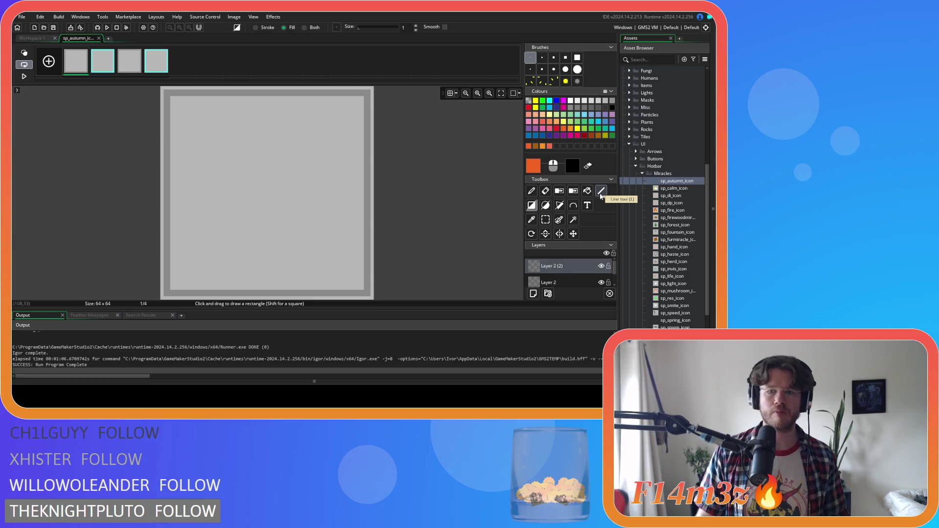
Set the Polygon tool to Fill and show the pixel grid
click(559, 206)
click(559, 205)
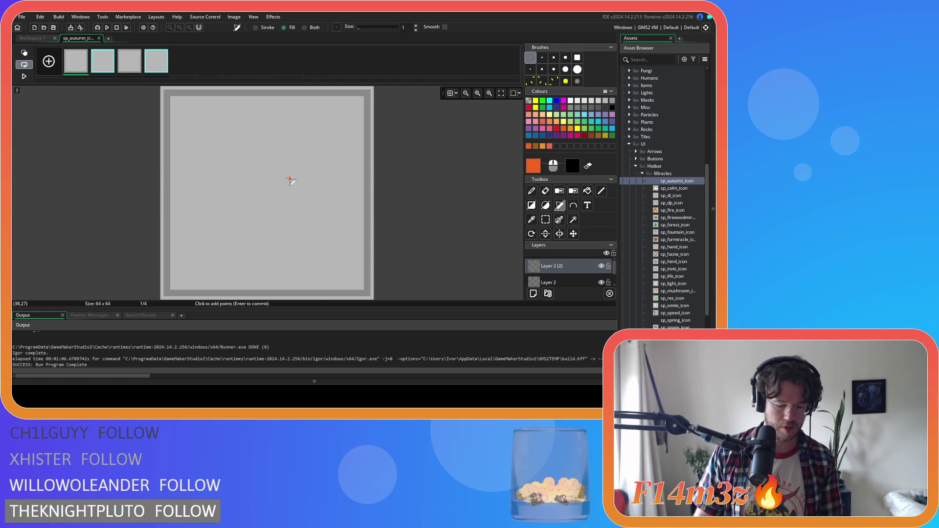
key(g)
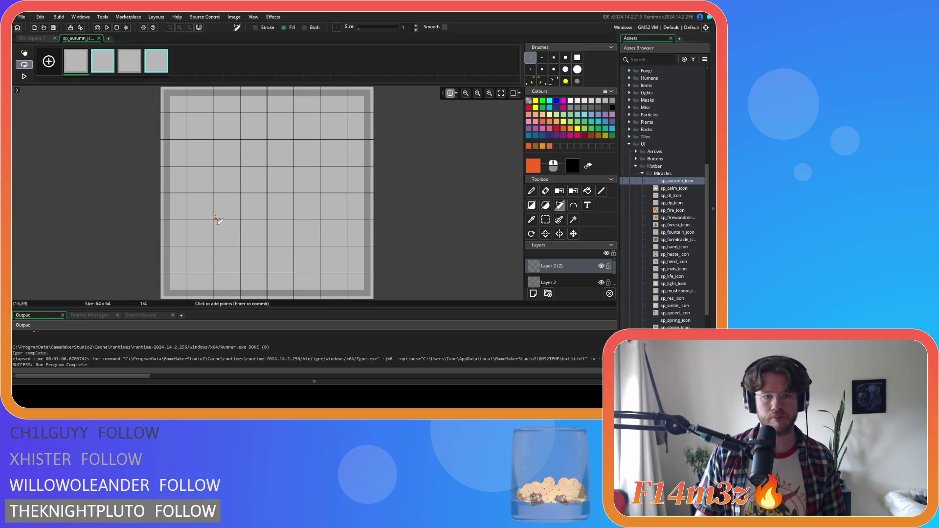
Place orange polygon corners, then remove the extras, keeping only the flat bottom edge
click(319, 220)
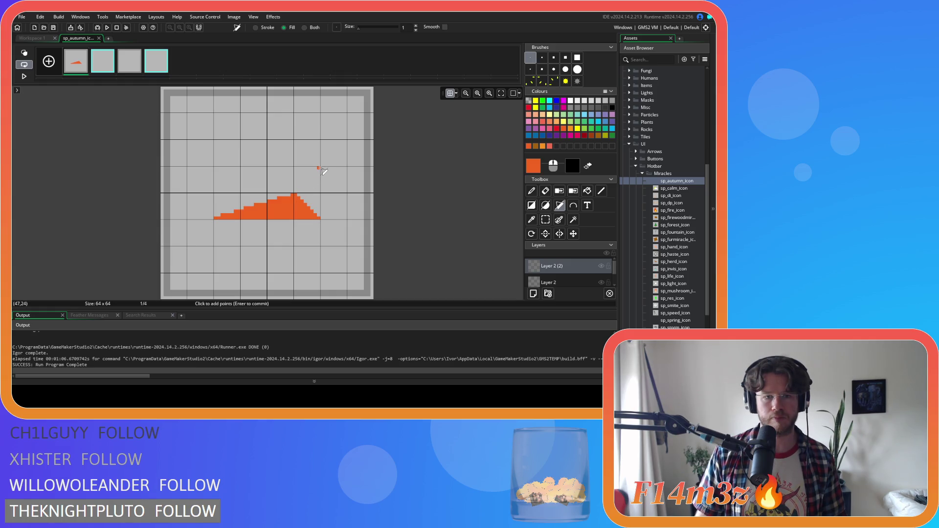
click(319, 168)
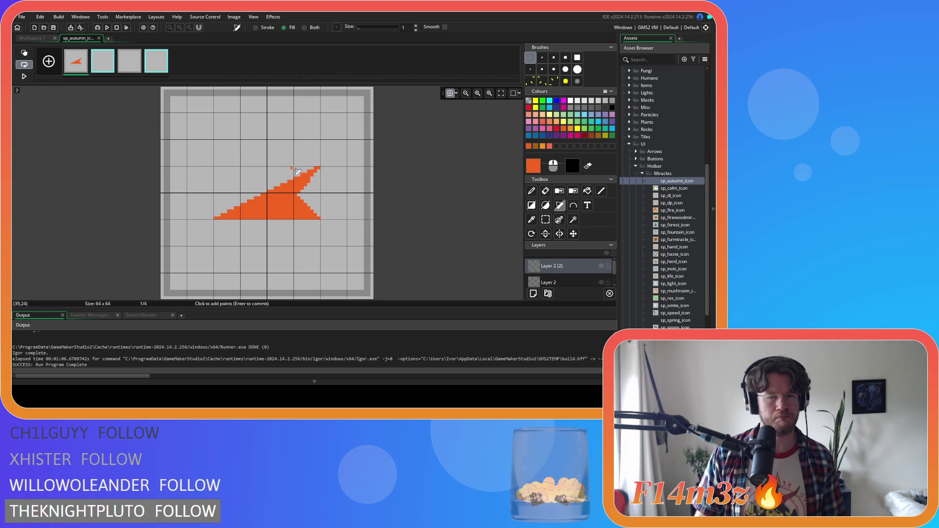
click(296, 168)
click(296, 142)
key(BackSpace)
key(BackSpace)
key(BackSpace)
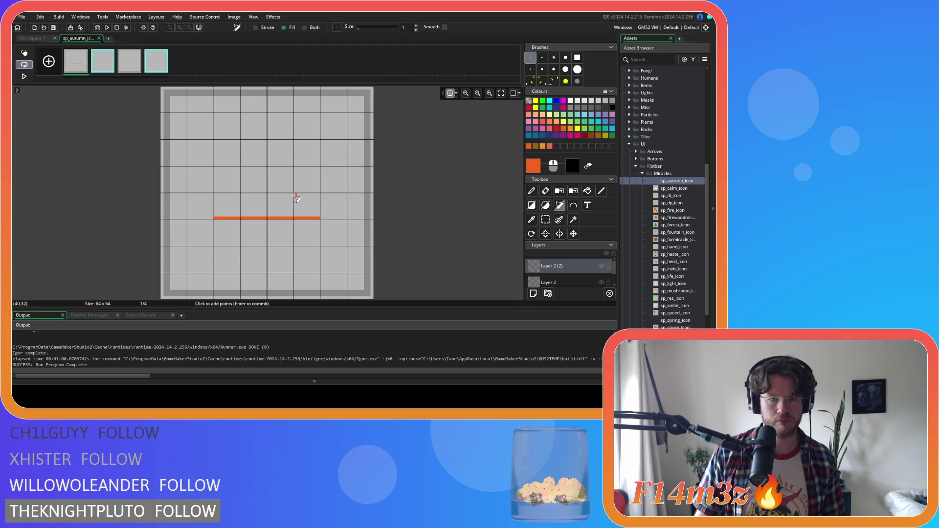
Click out an orange star polygon with arms and notches around the canvas
click(295, 195)
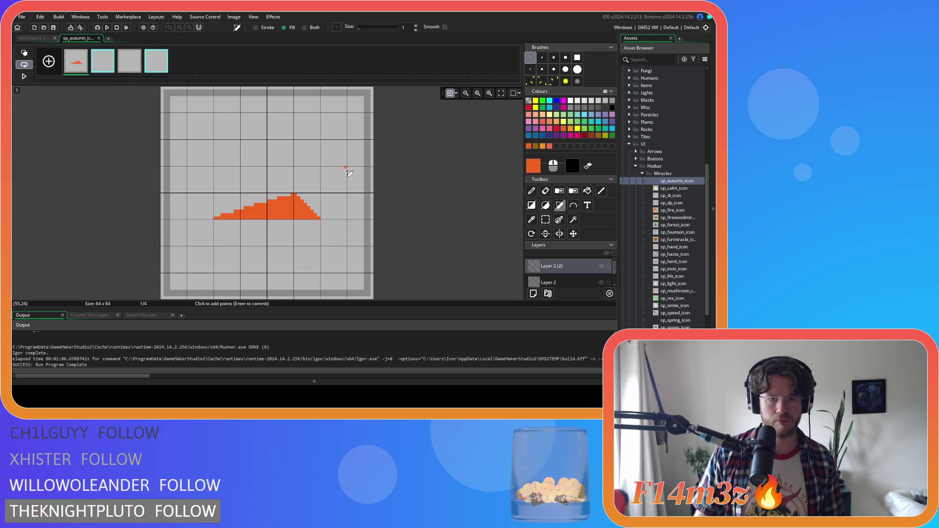
click(345, 169)
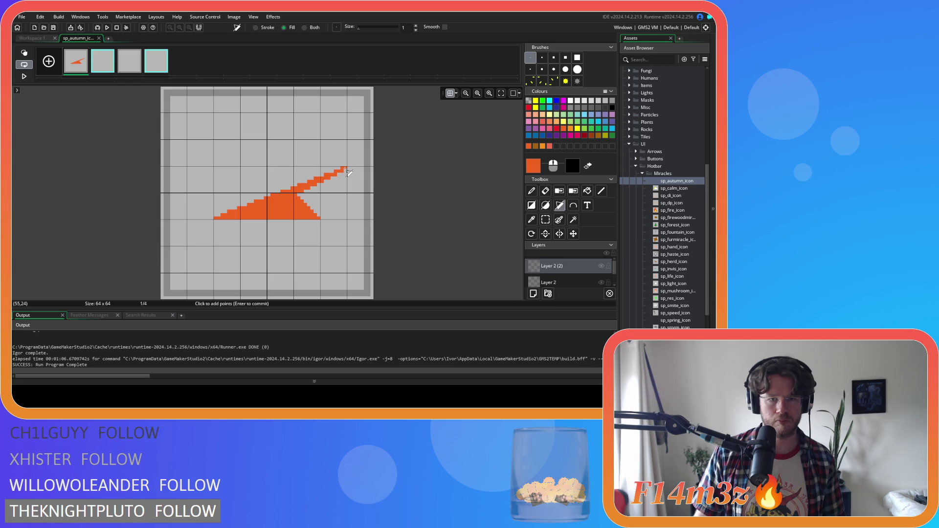
click(295, 151)
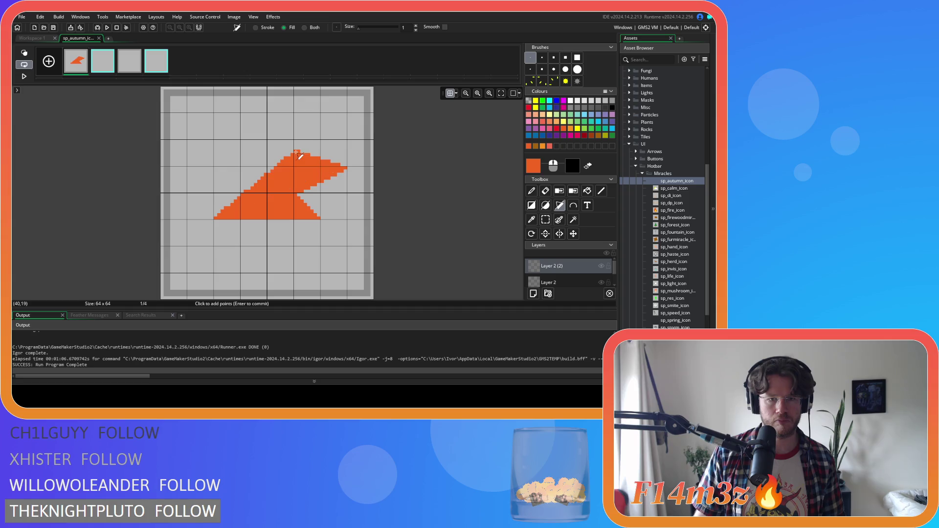
click(269, 116)
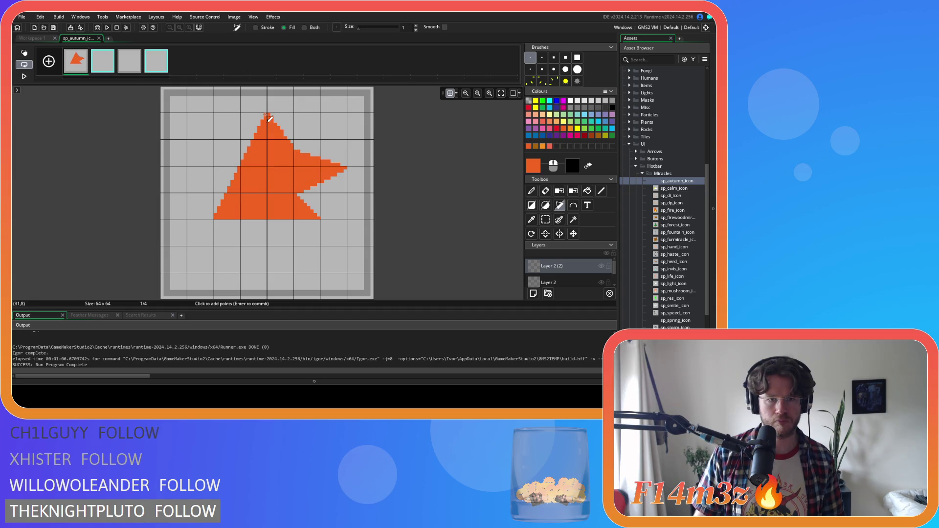
click(240, 150)
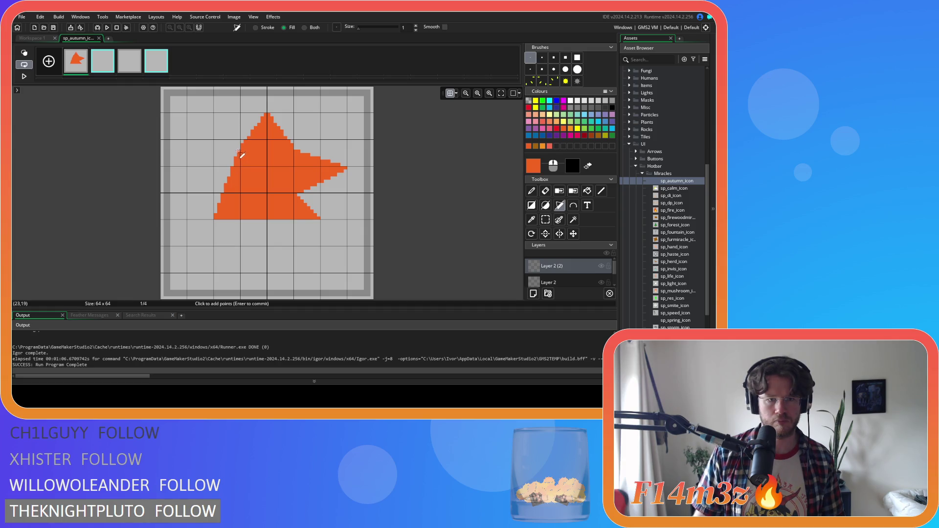
click(189, 168)
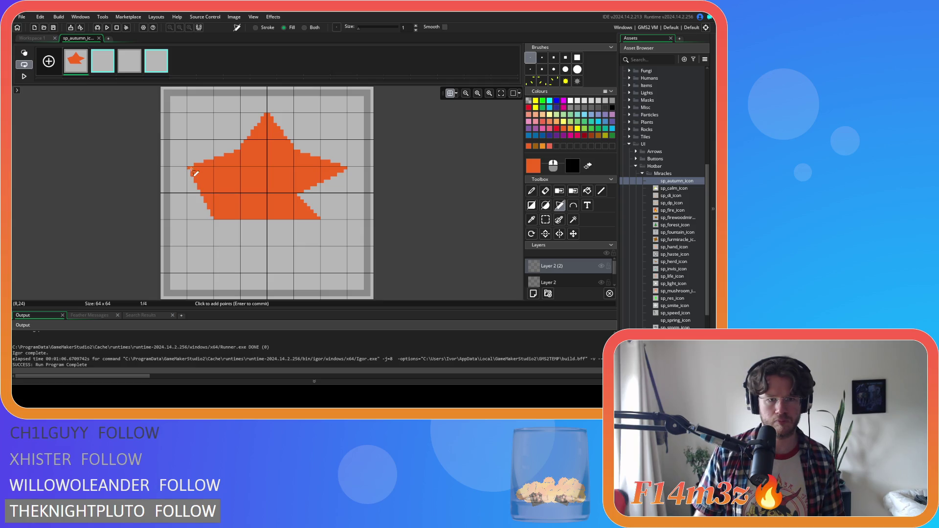
click(239, 194)
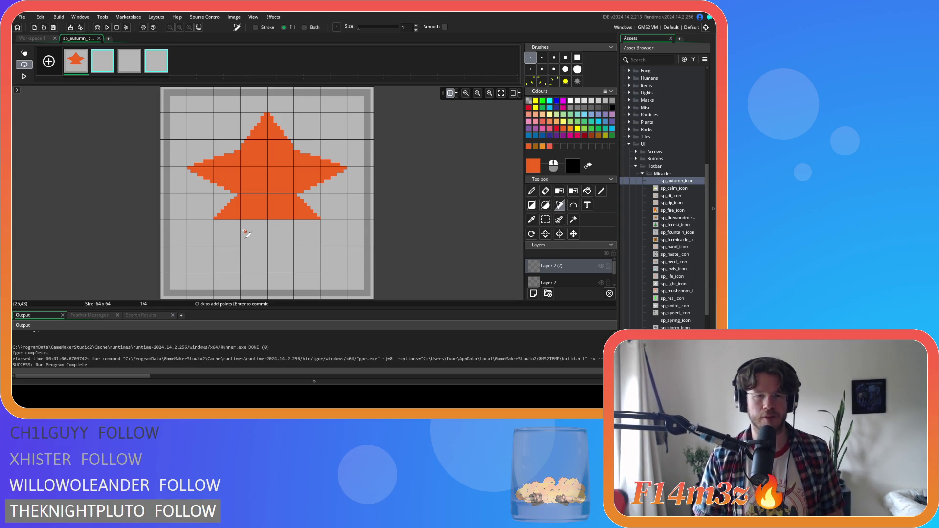
Undo the star shape with Ctrl+Z until the canvas is blank
key(ctrl+z)
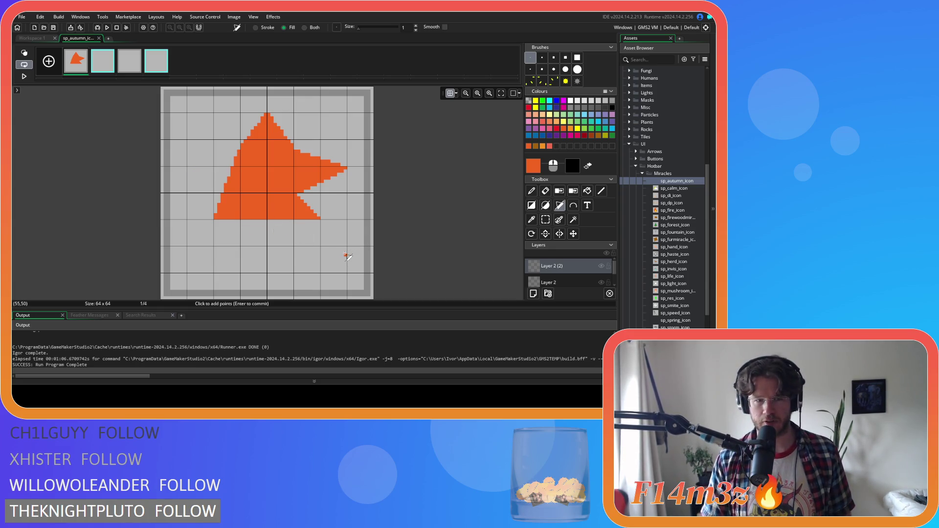
key(ctrl+z)
key(ctrl+z)
key(ctrl+z)
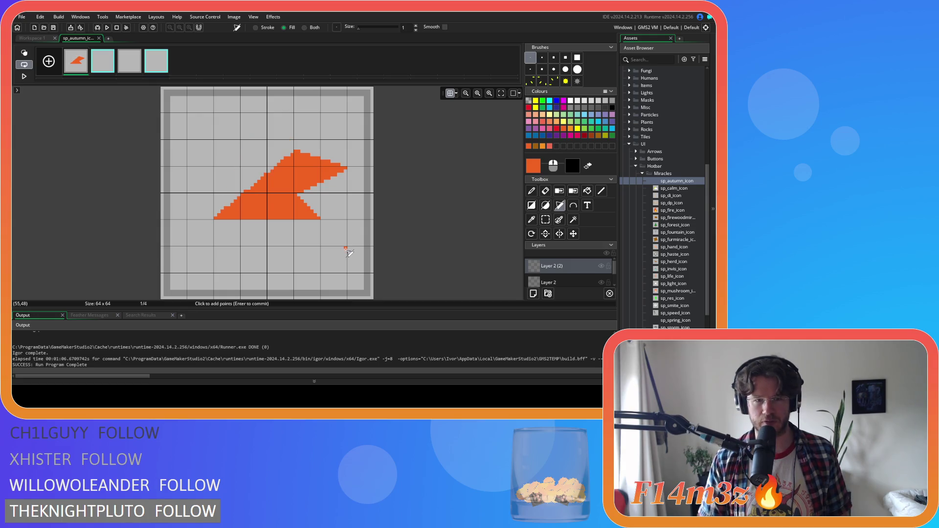
key(ctrl+z)
key(ctrl+z)
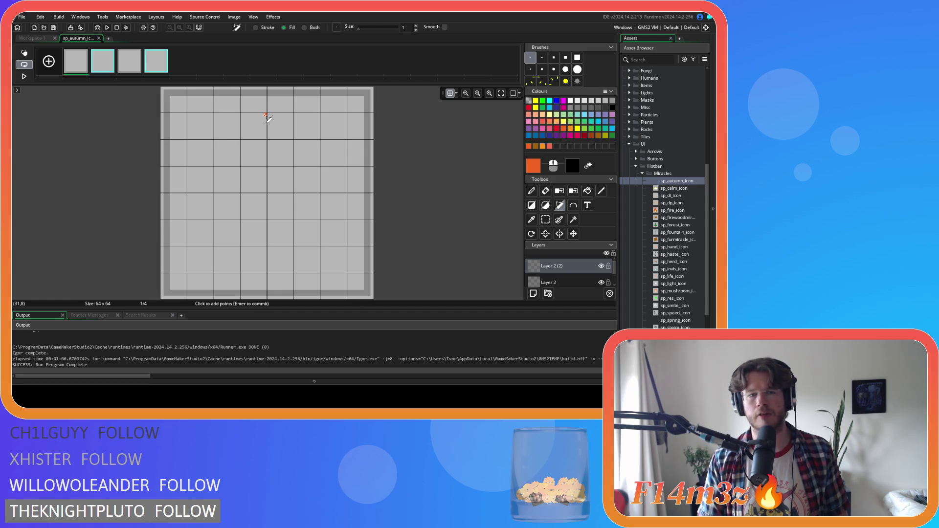
Place the ten outer points and inner notches of a filled orange five-pointed star
click(265, 115)
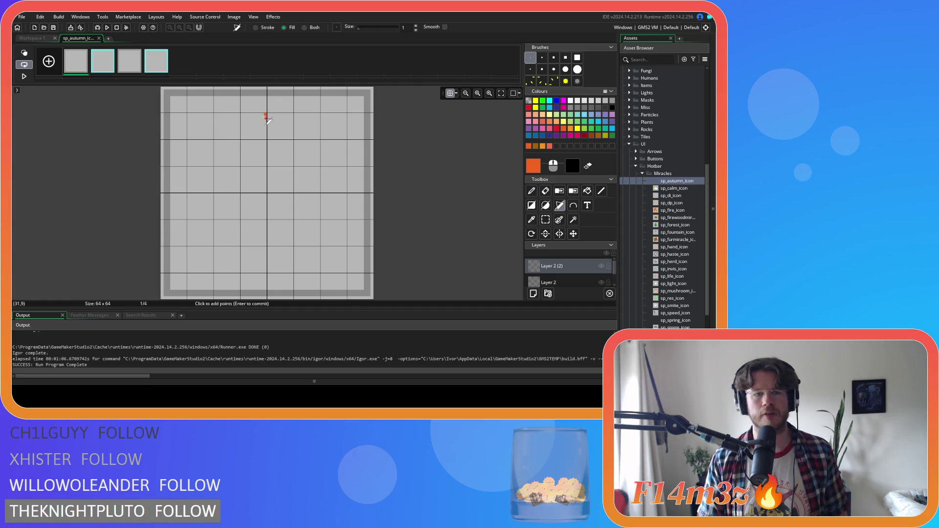
click(242, 164)
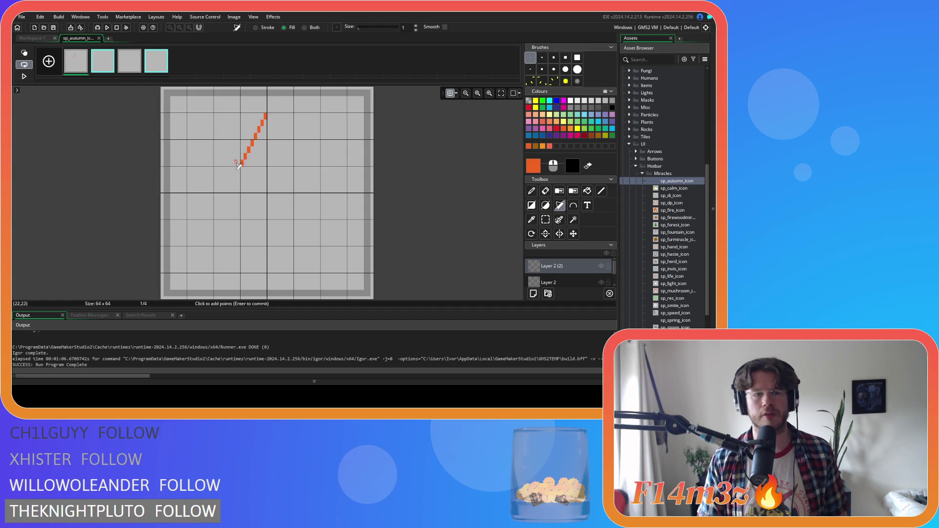
click(189, 142)
key(Return)
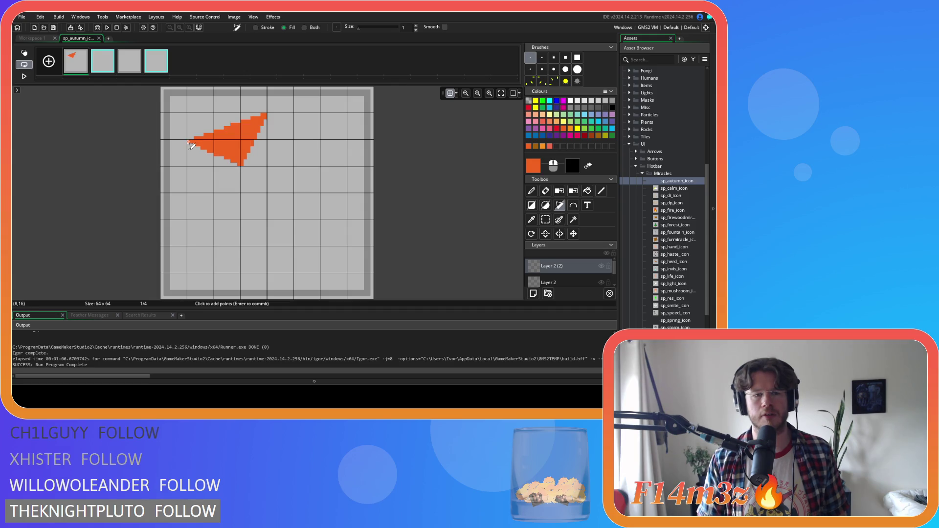
click(212, 191)
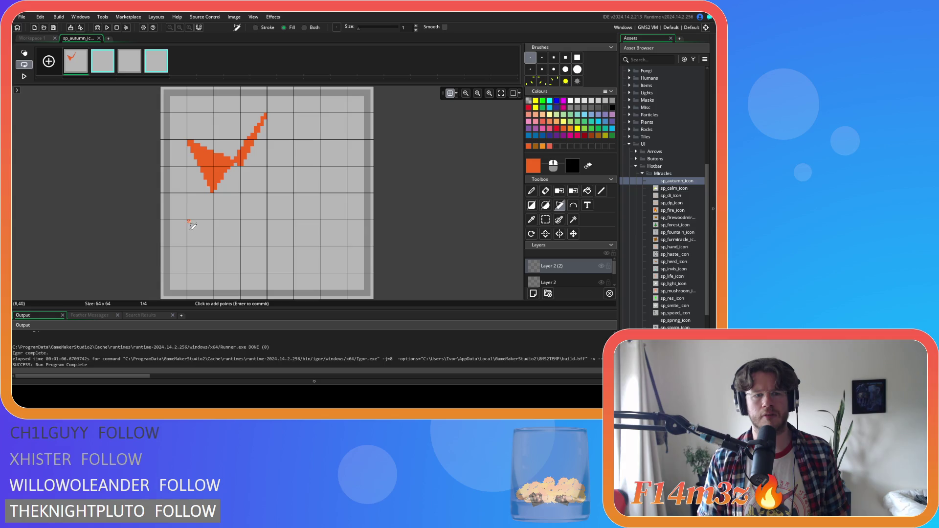
click(189, 244)
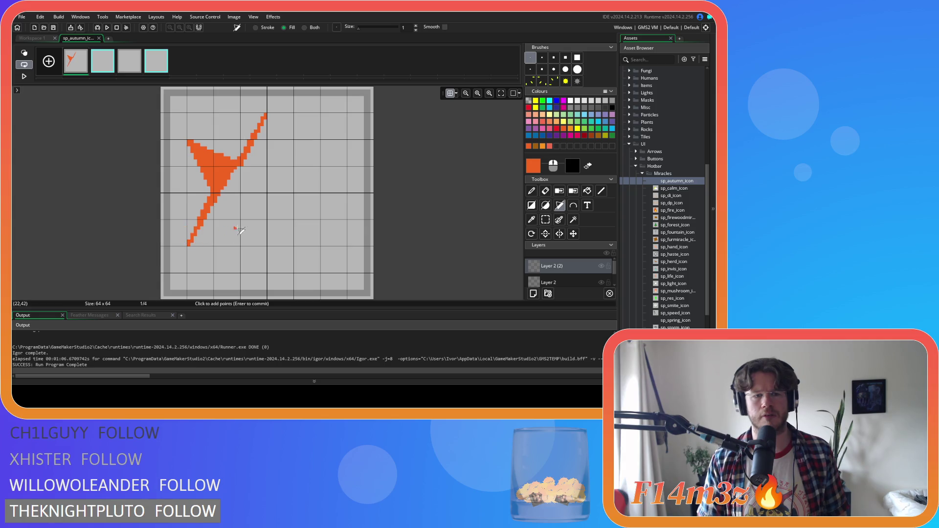
click(265, 223)
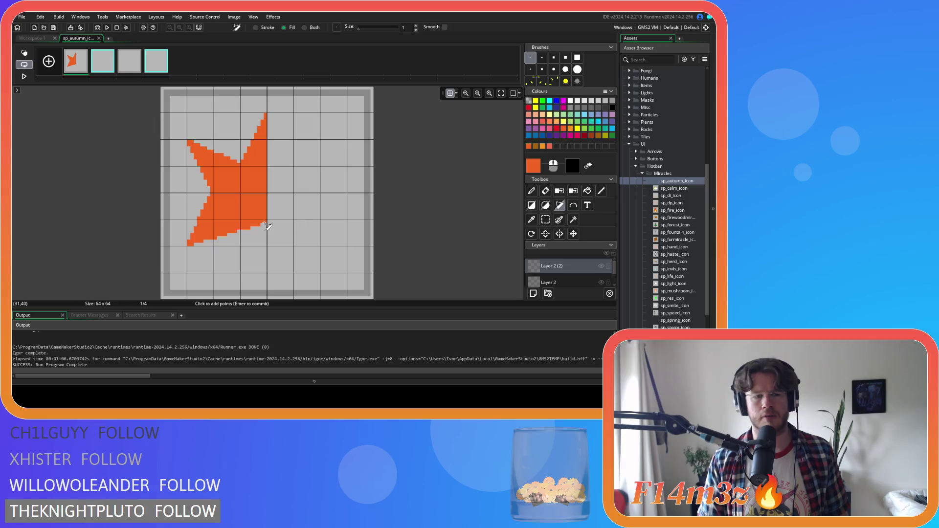
click(346, 245)
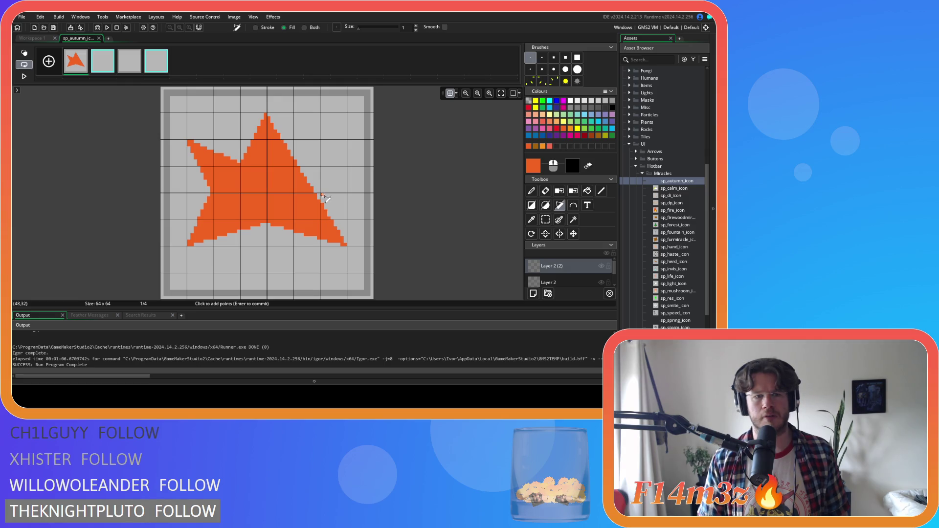
click(323, 196)
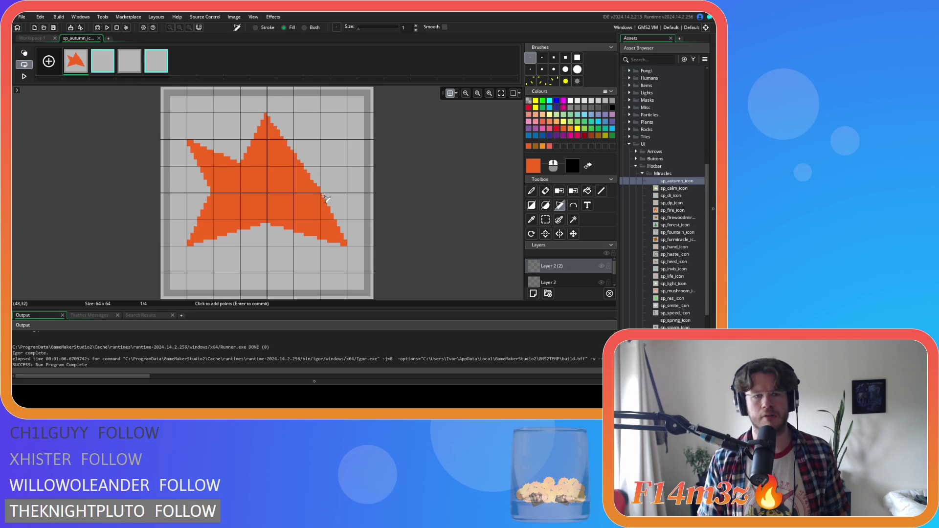
click(346, 142)
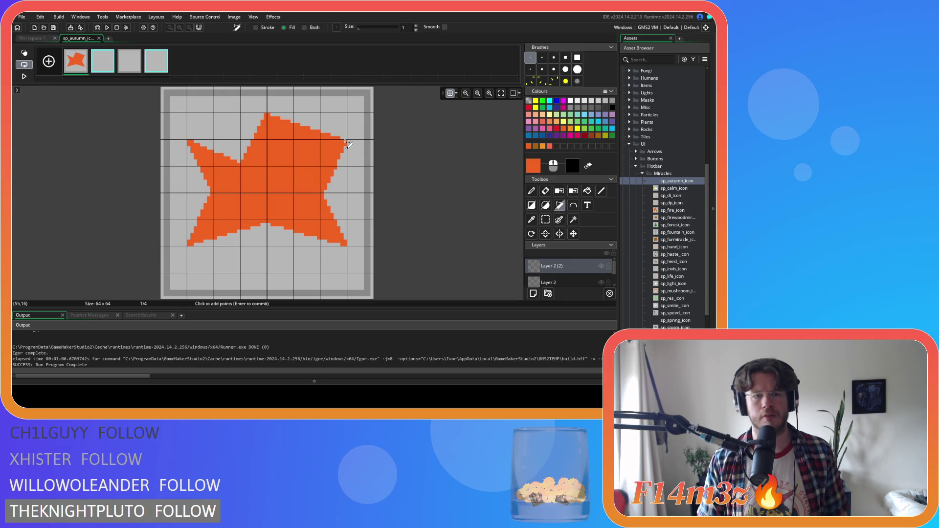
click(295, 165)
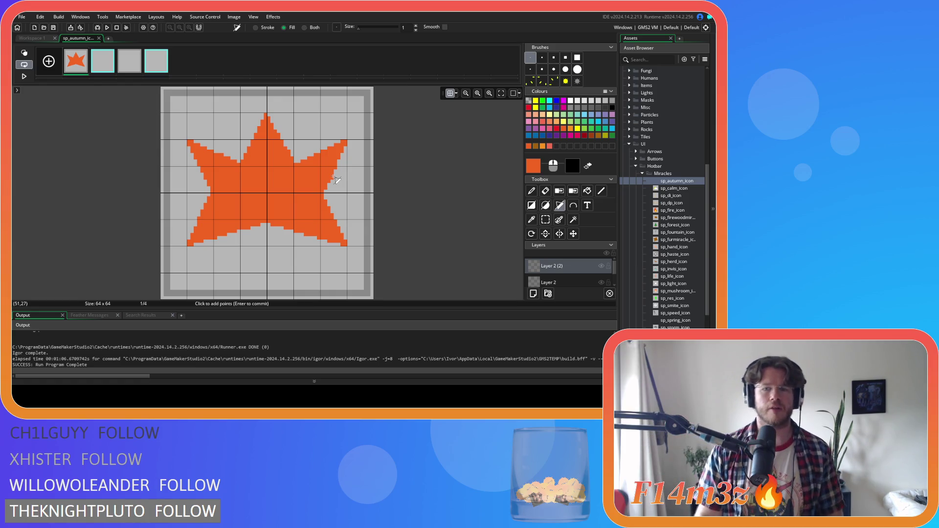
click(545, 220)
drag(358, 267, 184, 204)
key(Delete)
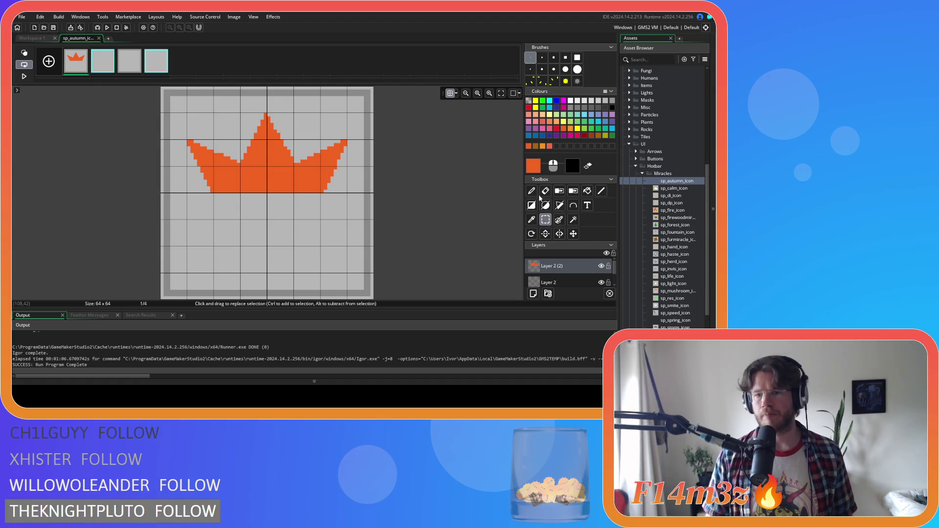
click(560, 205)
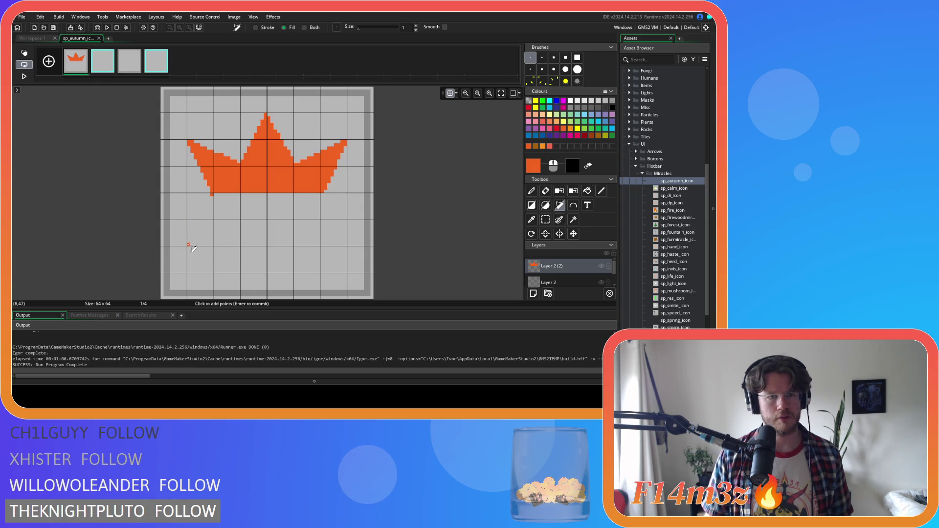
click(189, 218)
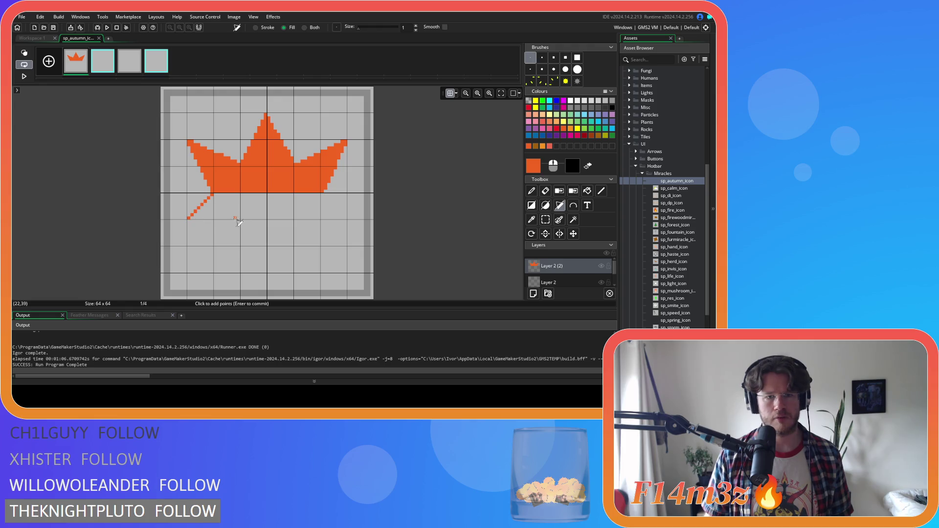
click(267, 218)
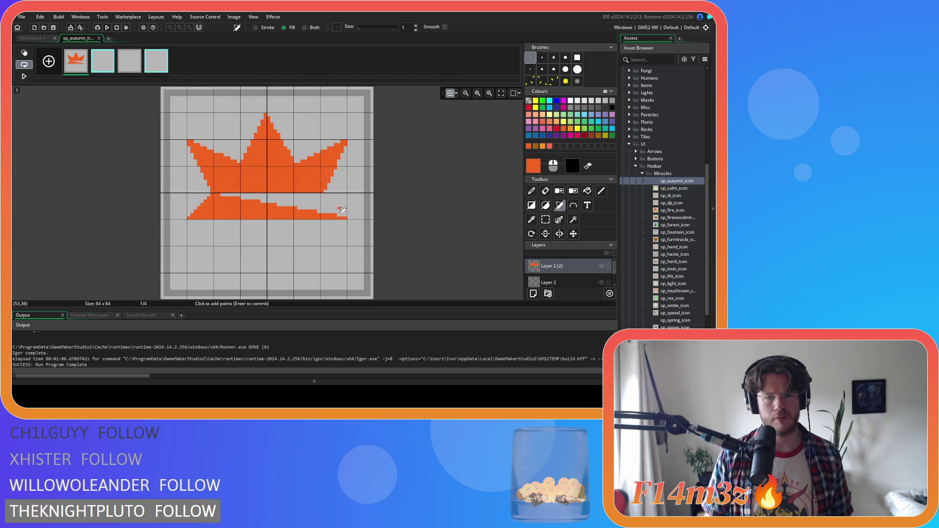
click(346, 218)
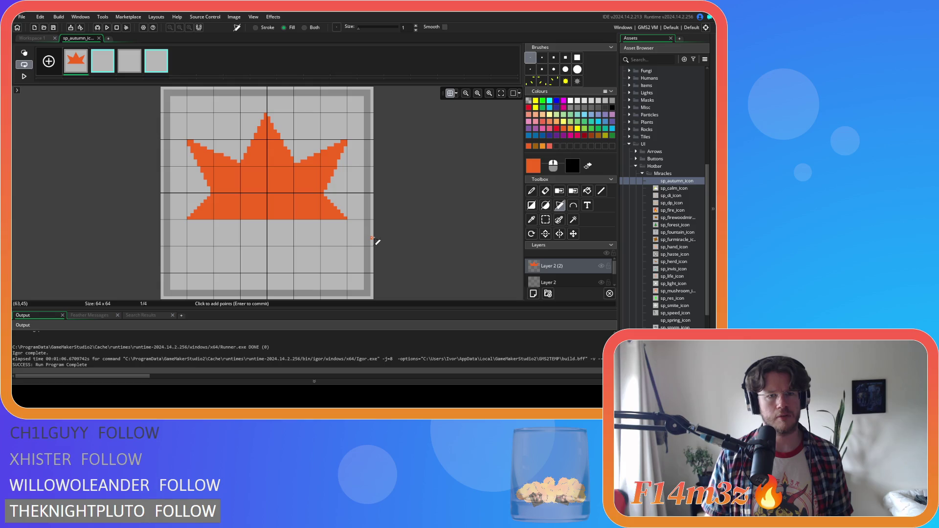
key(ctrl+z)
key(ctrl+z)
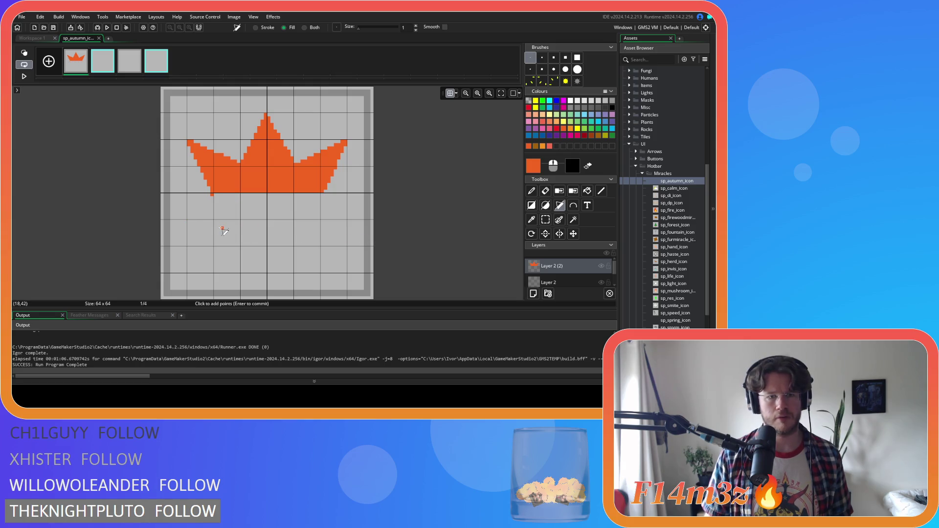
Draw a lower orange shape beneath the crown, then discard it
click(213, 197)
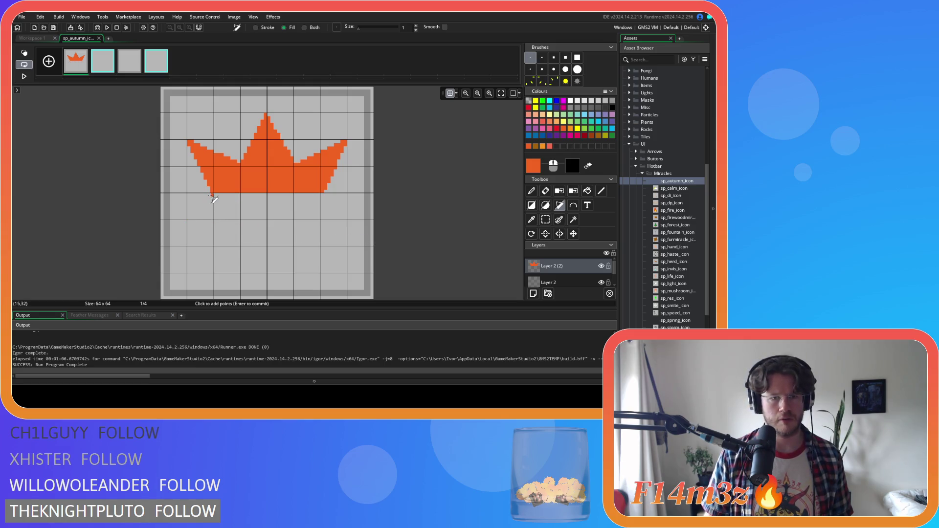
click(189, 244)
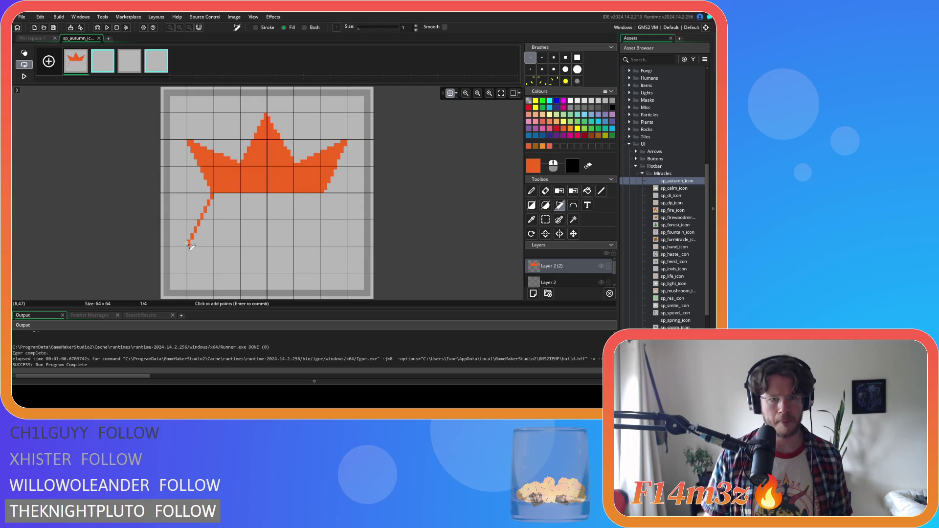
click(265, 221)
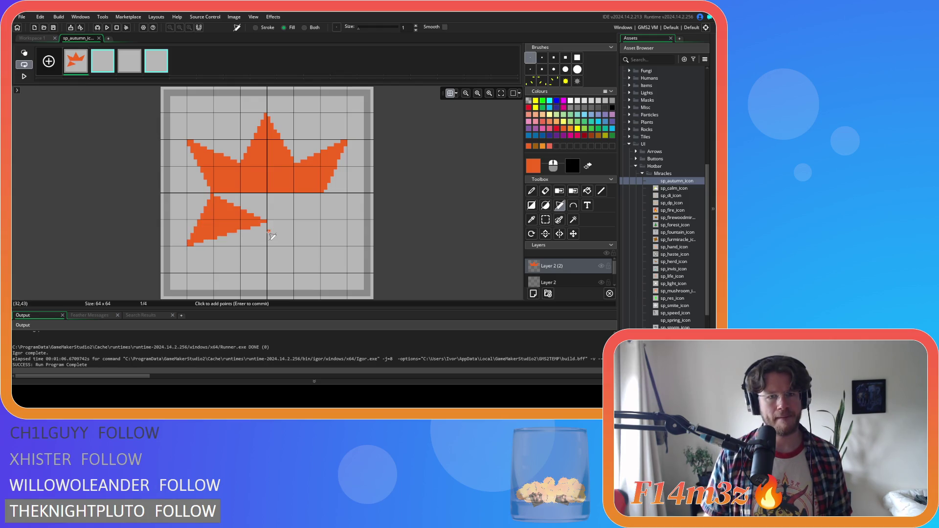
click(347, 246)
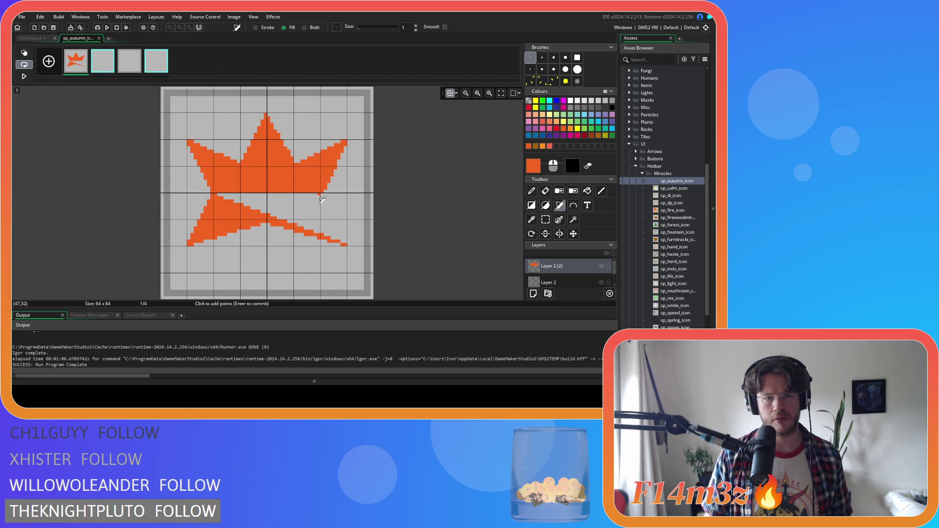
click(319, 196)
click(318, 198)
click(347, 247)
click(189, 246)
key(Return)
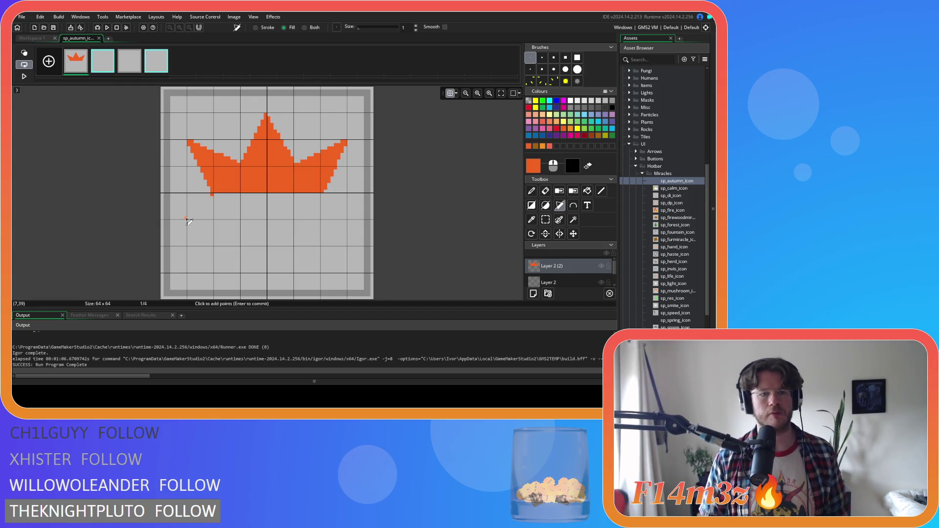
Try two more lower-half polygons under the leaf, undoing each attempt
drag(189, 219, 212, 195)
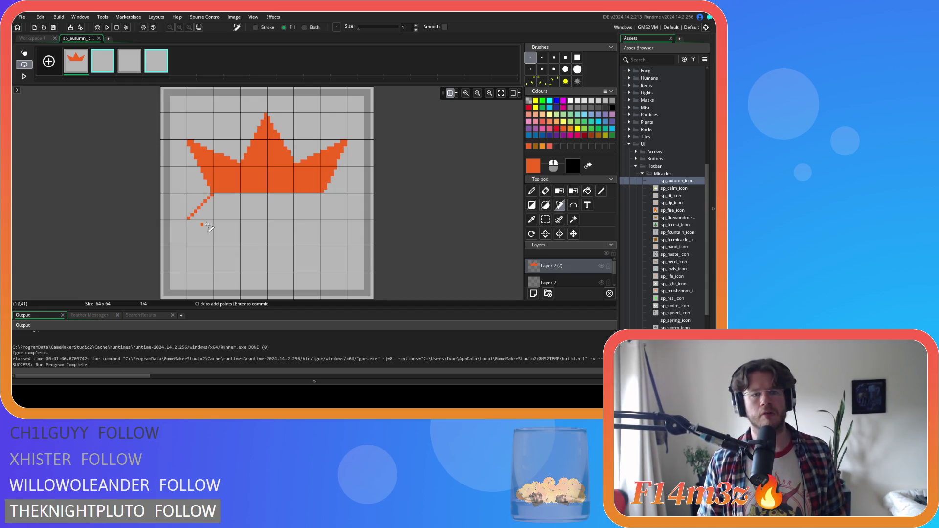
click(264, 244)
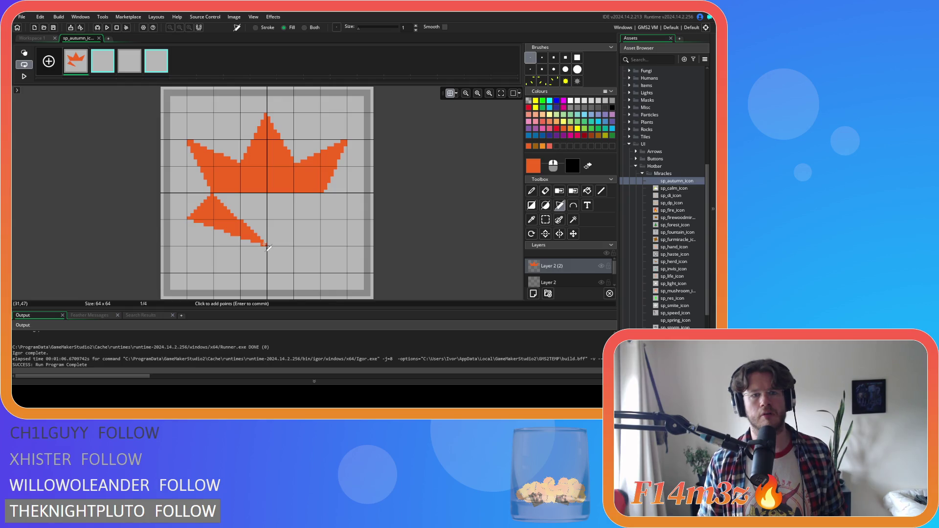
click(346, 219)
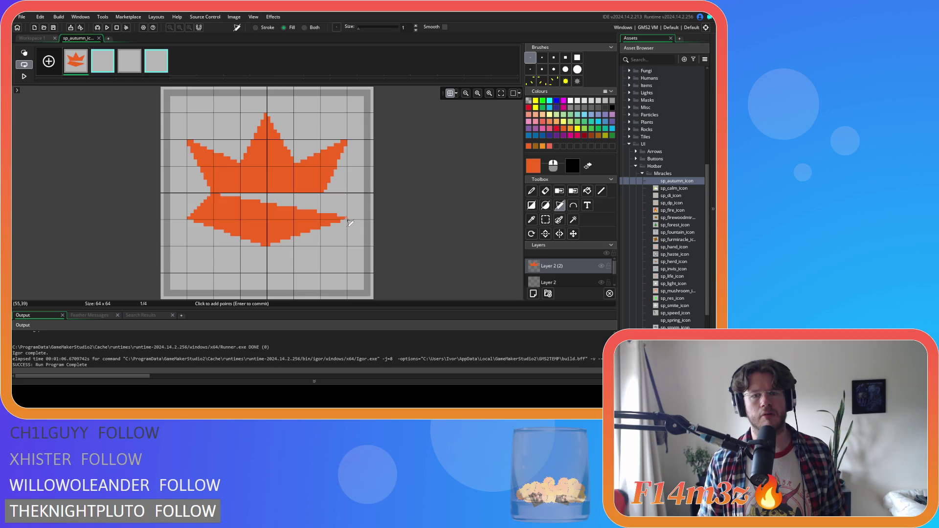
click(323, 198)
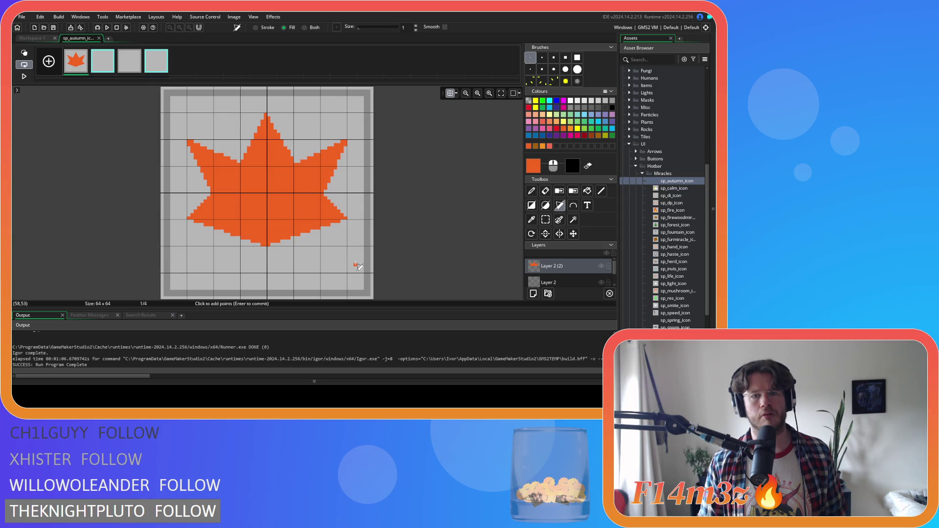
key(ctrl+z)
key(ctrl+z)
key(ctrl+z)
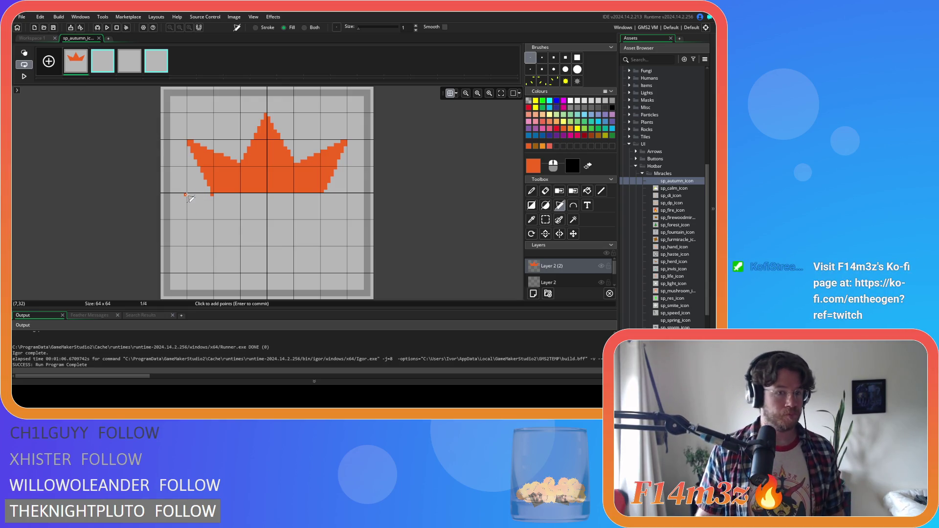
click(188, 195)
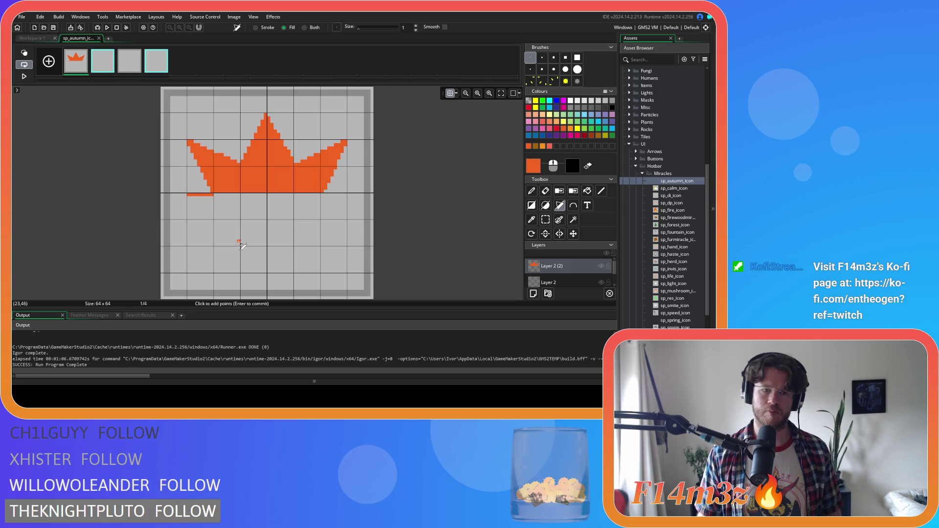
click(239, 244)
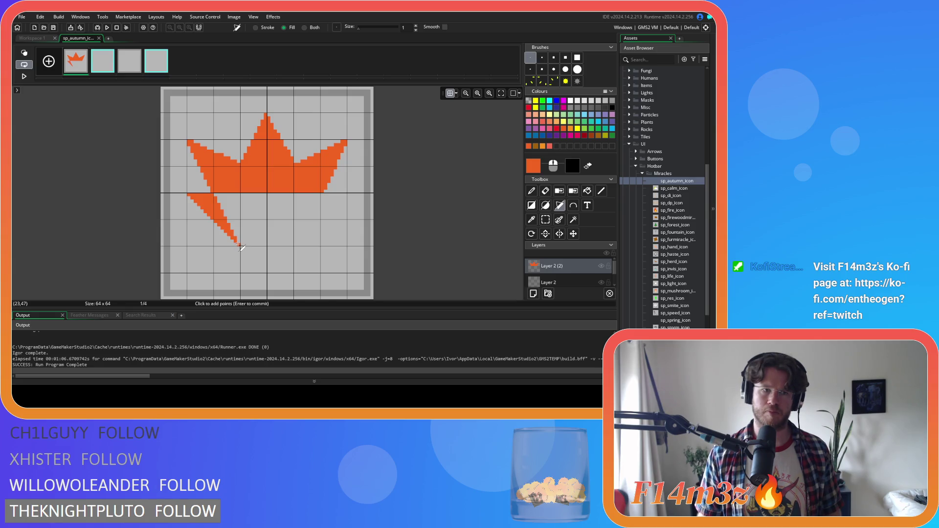
click(292, 245)
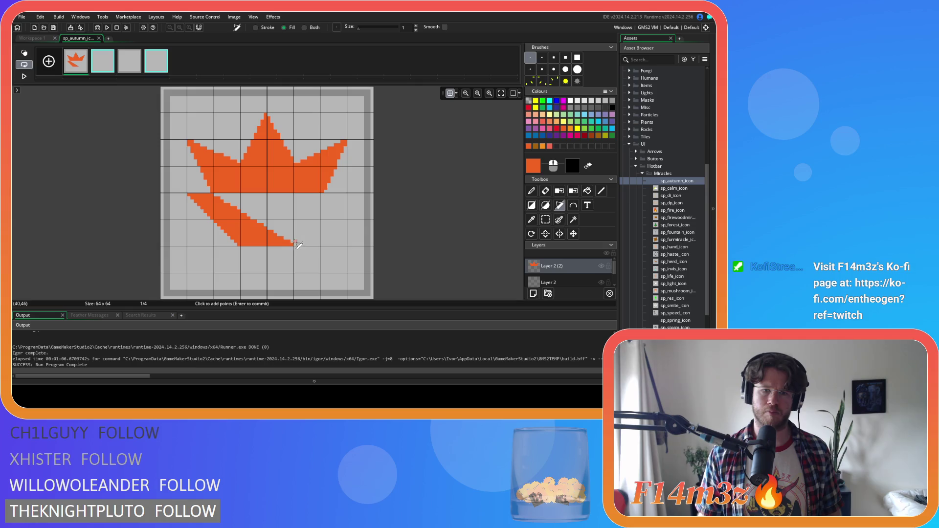
click(345, 195)
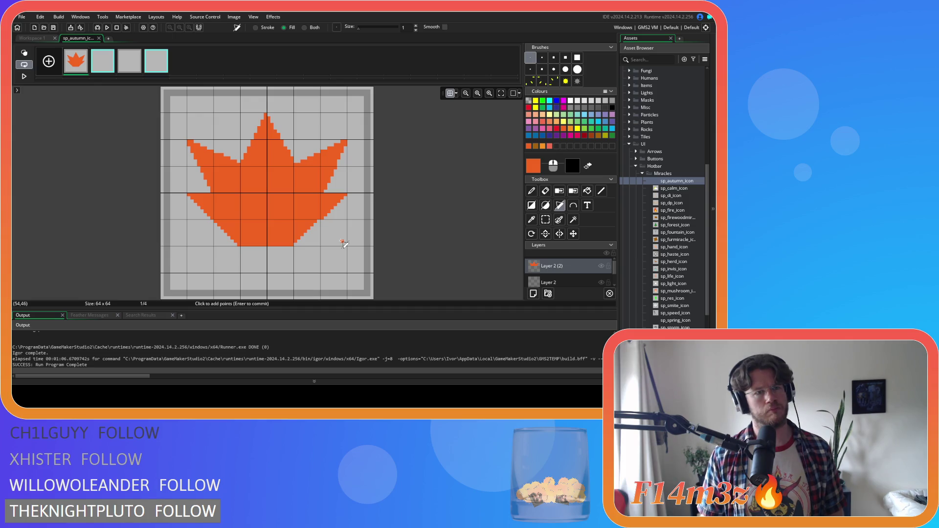
key(ctrl+z)
key(ctrl+z)
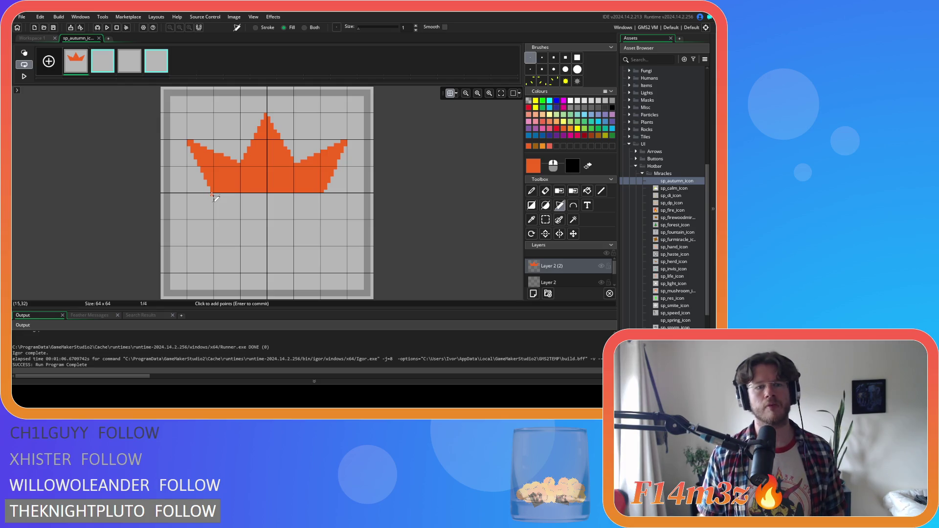
Fill an orange band across the leaf's bottom from the lower-left edge to the right corner
click(189, 194)
click(211, 218)
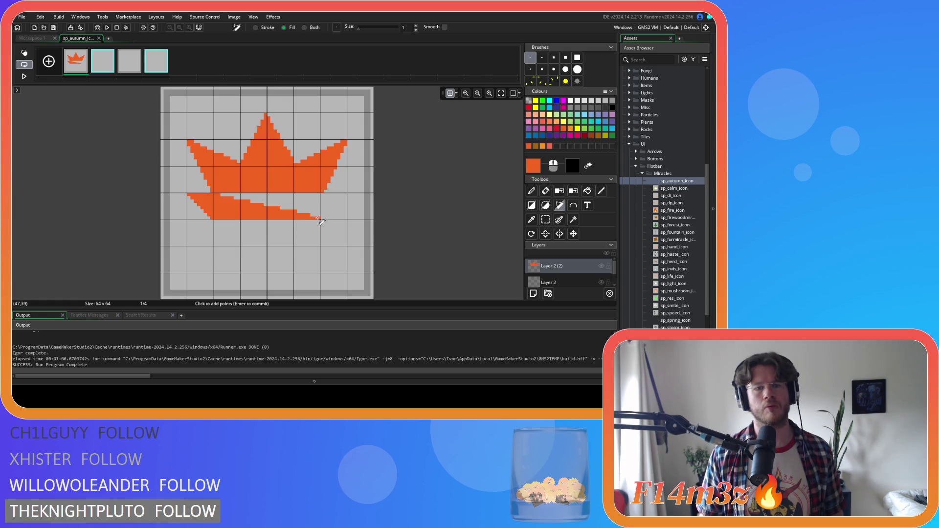
click(345, 194)
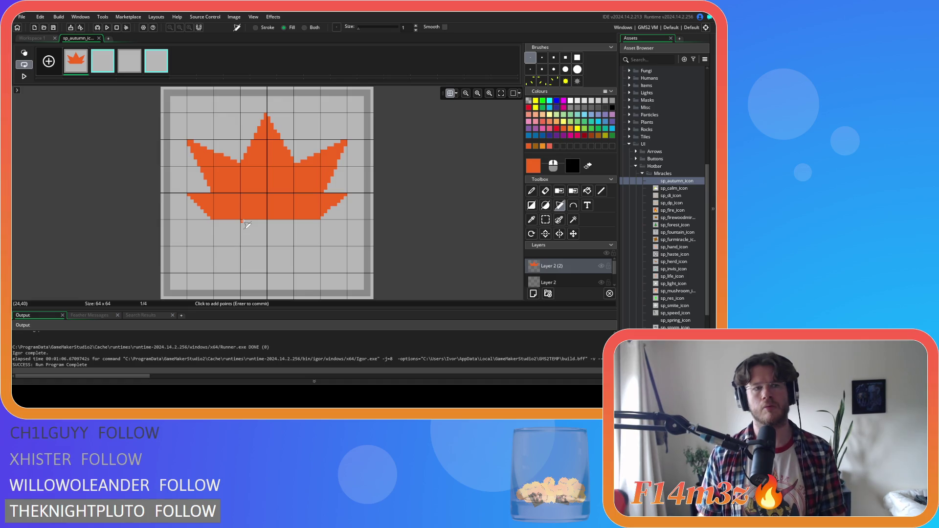
click(216, 222)
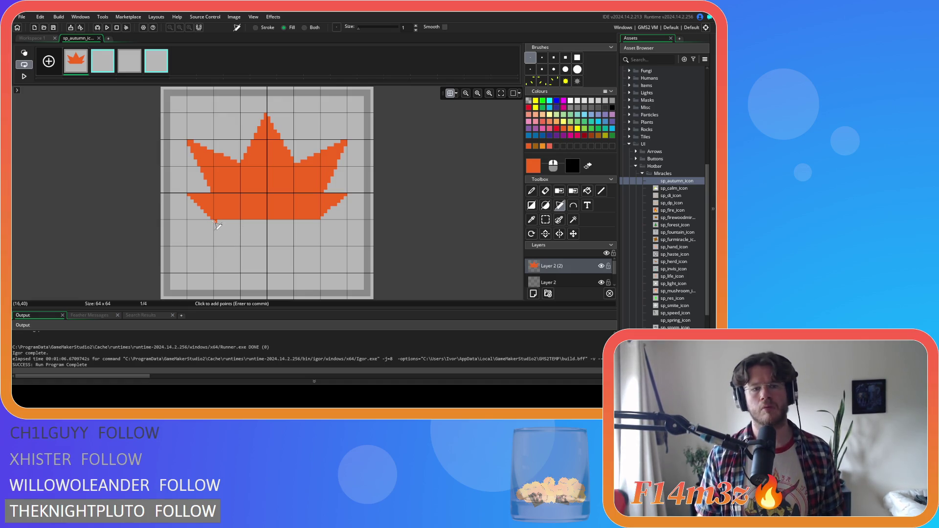
click(266, 247)
click(321, 224)
key(Return)
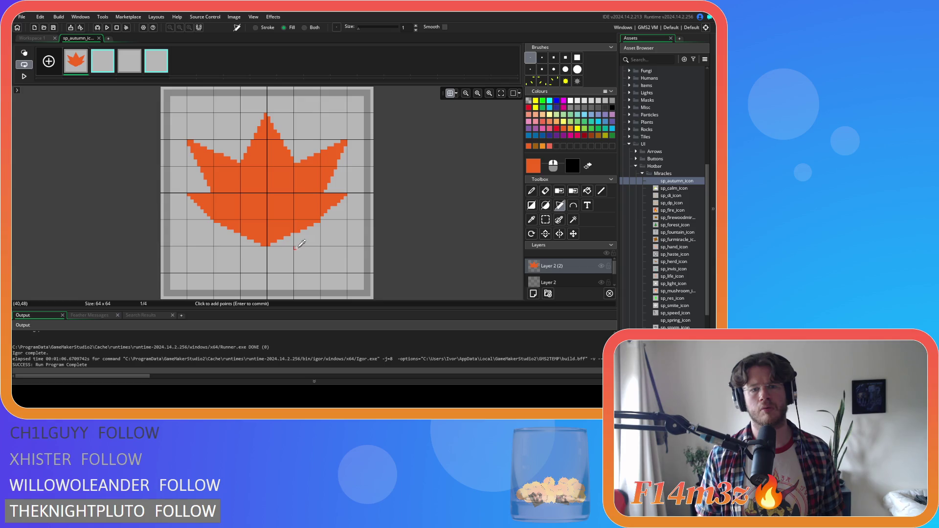
key(ctrl+z)
key(ctrl+z)
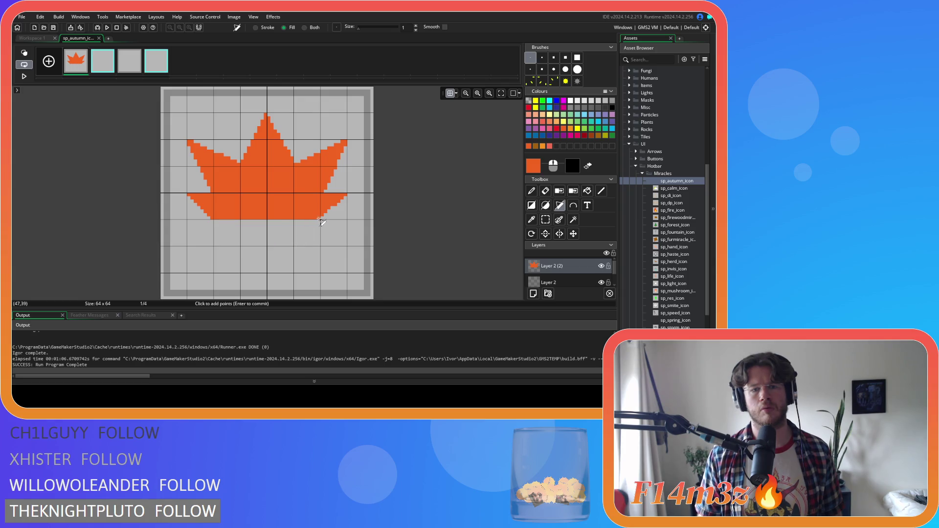
click(269, 243)
click(216, 222)
key(Return)
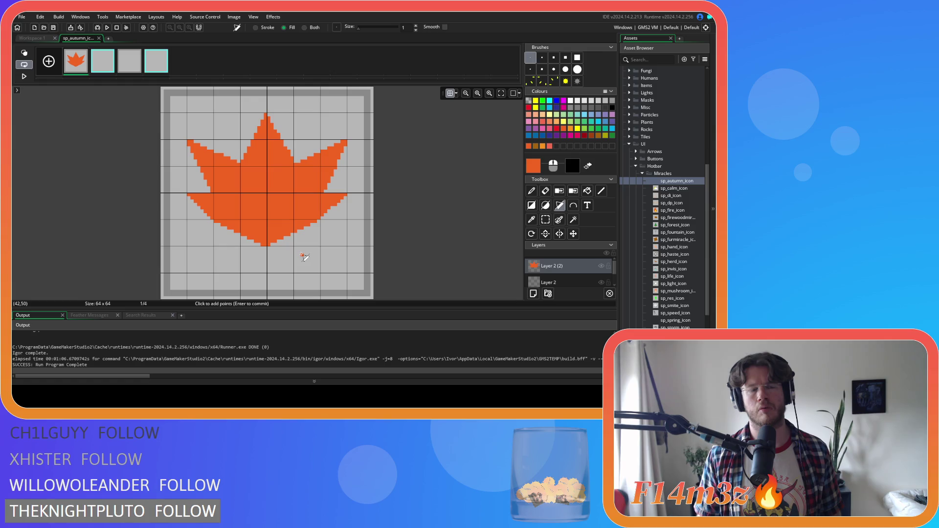
key(ctrl+z)
key(ctrl+z)
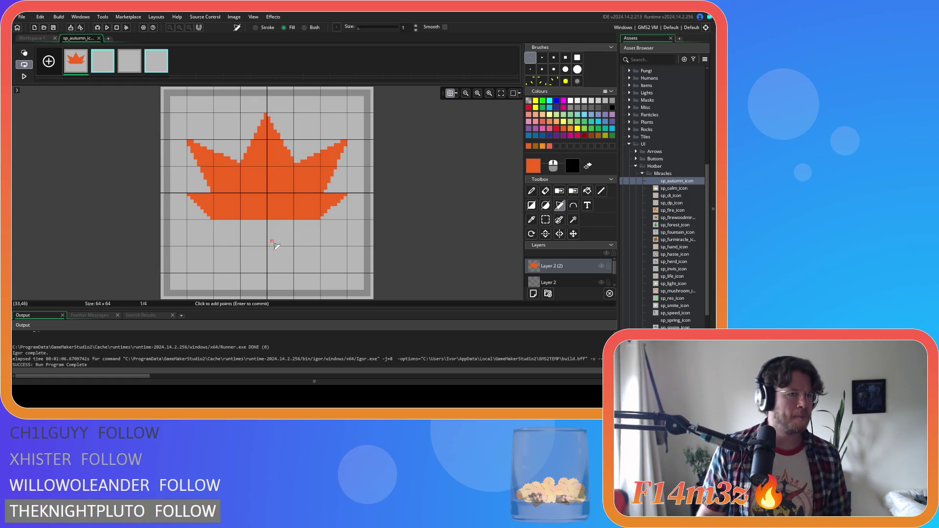
click(215, 221)
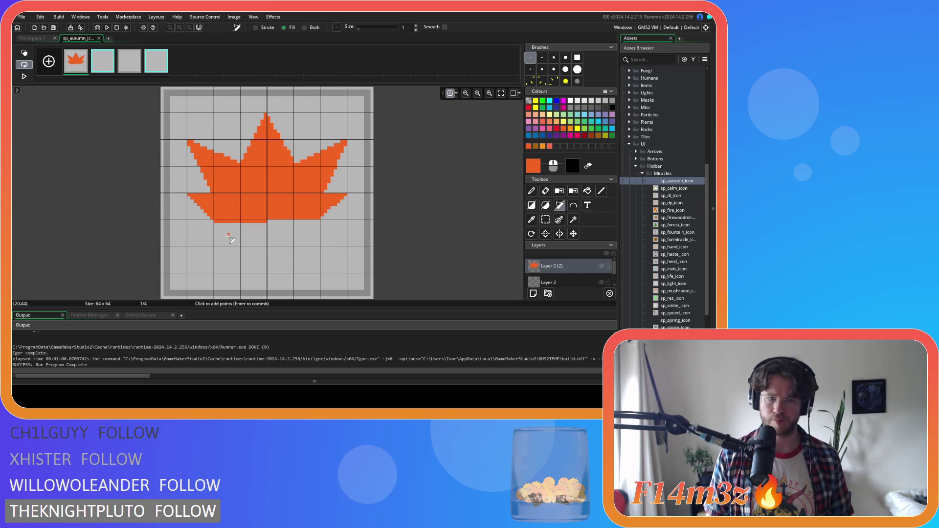
key(Escape)
click(215, 221)
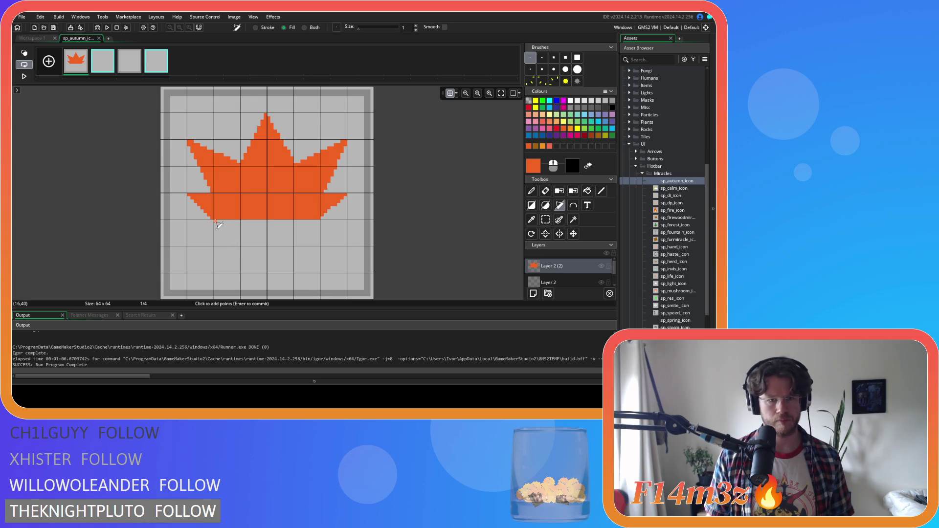
click(240, 245)
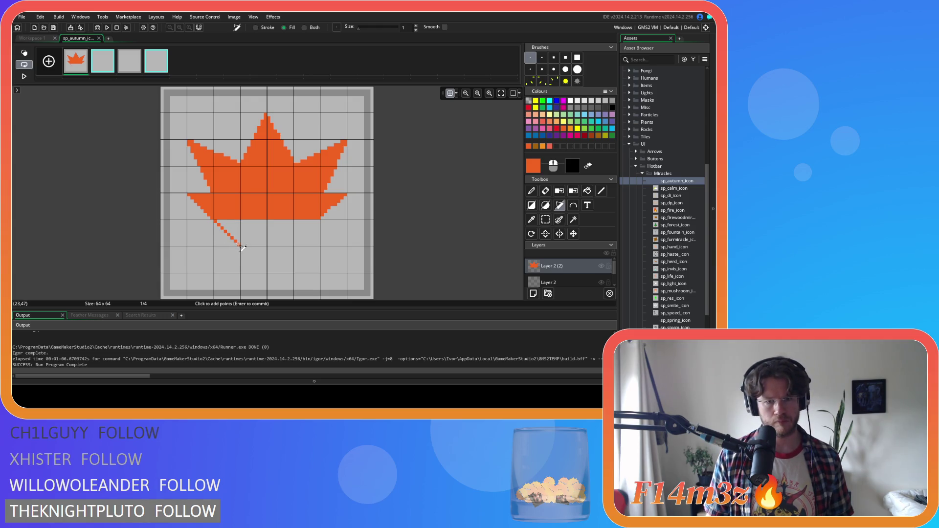
click(295, 245)
click(321, 219)
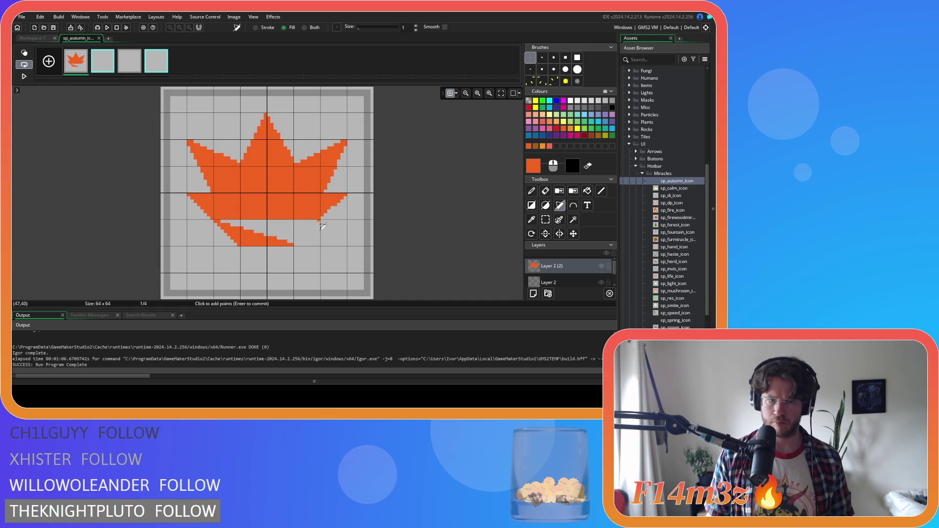
key(Return)
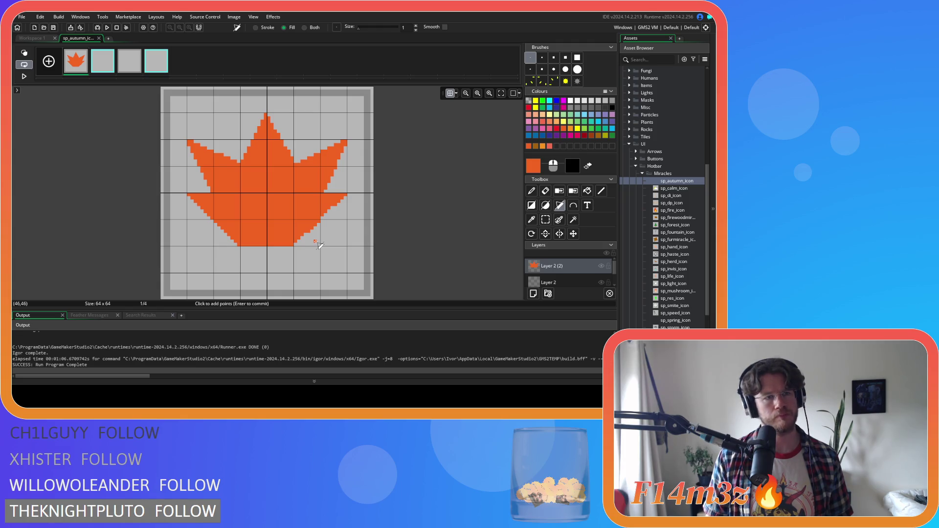
key(ctrl+z)
key(ctrl+z)
key(ctrl+z)
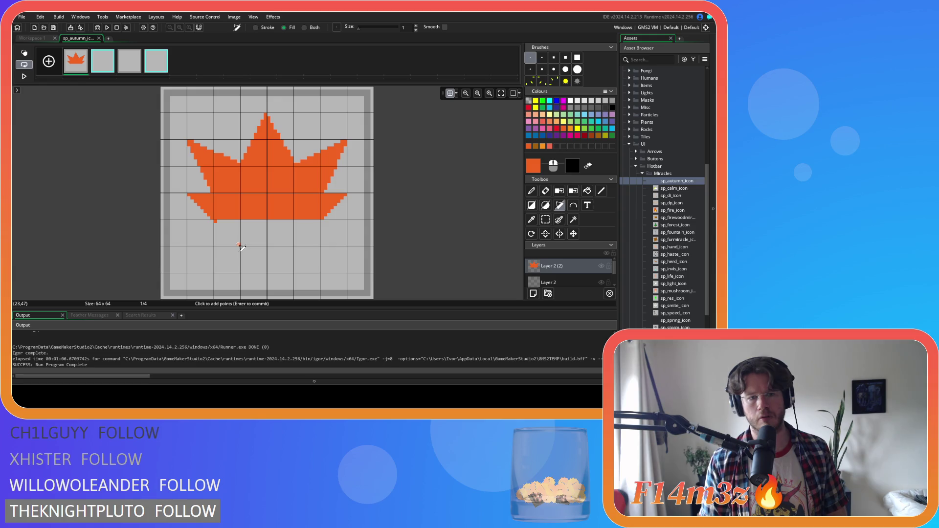
Try a stem and filled wedge below the leaf, then undo it
click(239, 244)
click(295, 245)
key(Return)
click(323, 219)
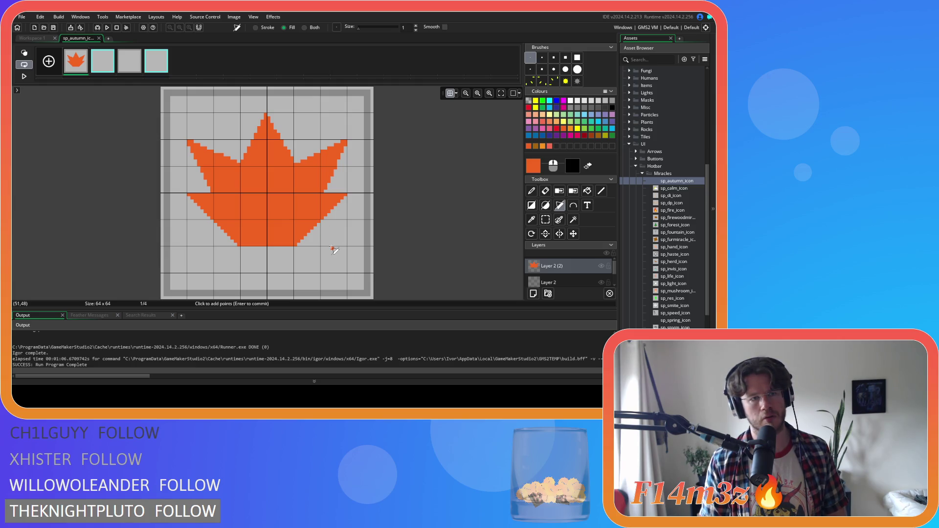
key(ctrl+z)
key(ctrl+z)
key(ctrl+z)
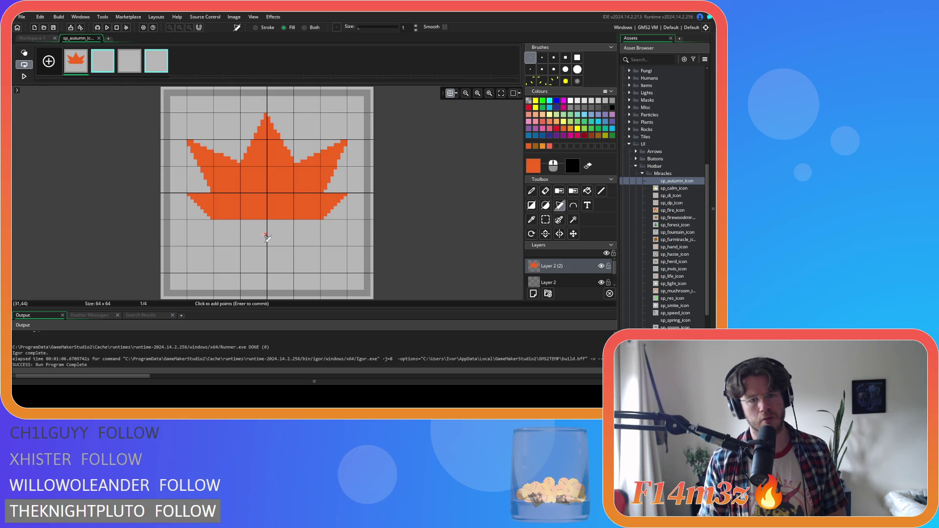
Fill a tapering orange wedge from the leaf's lower-left edge down to a tip and across
click(215, 221)
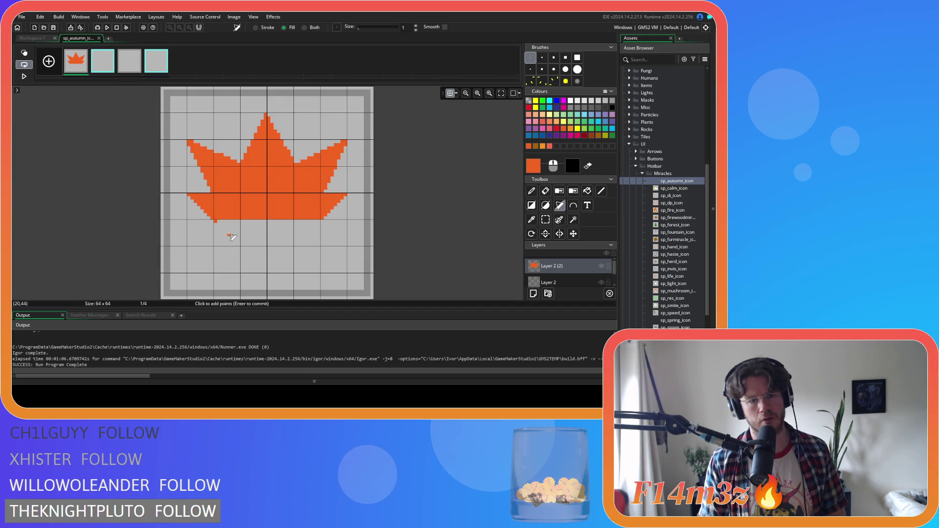
click(228, 231)
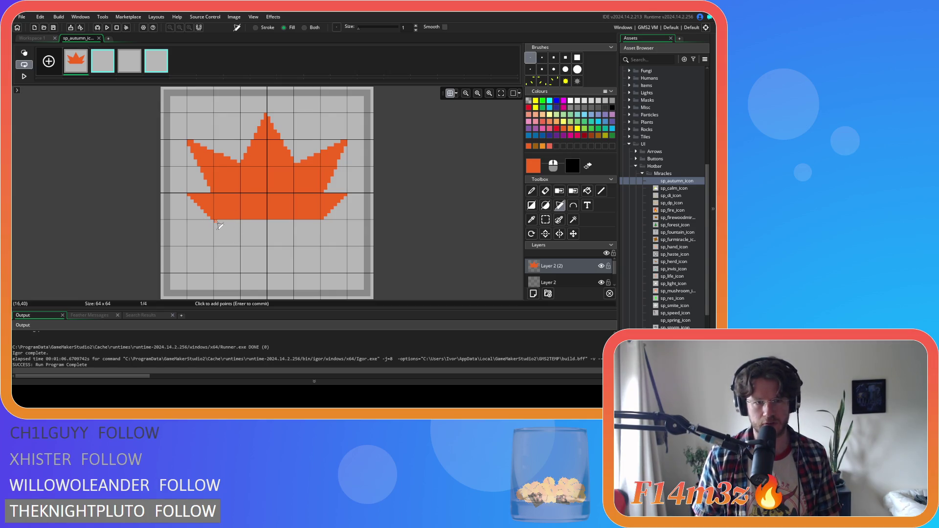
click(239, 245)
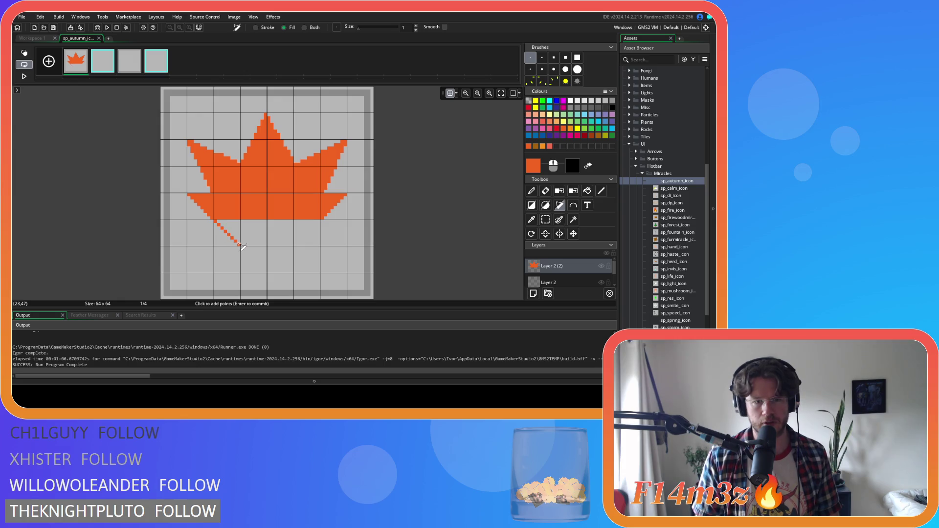
click(299, 245)
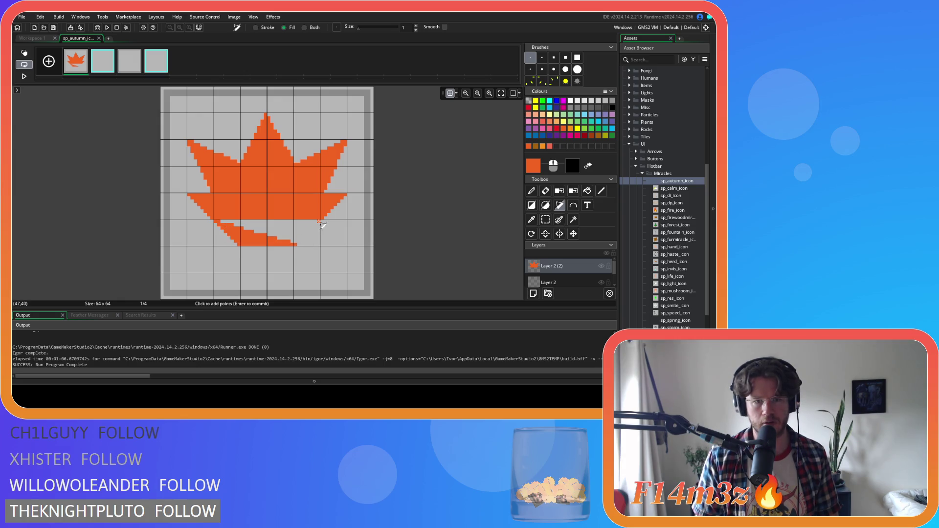
key(Return)
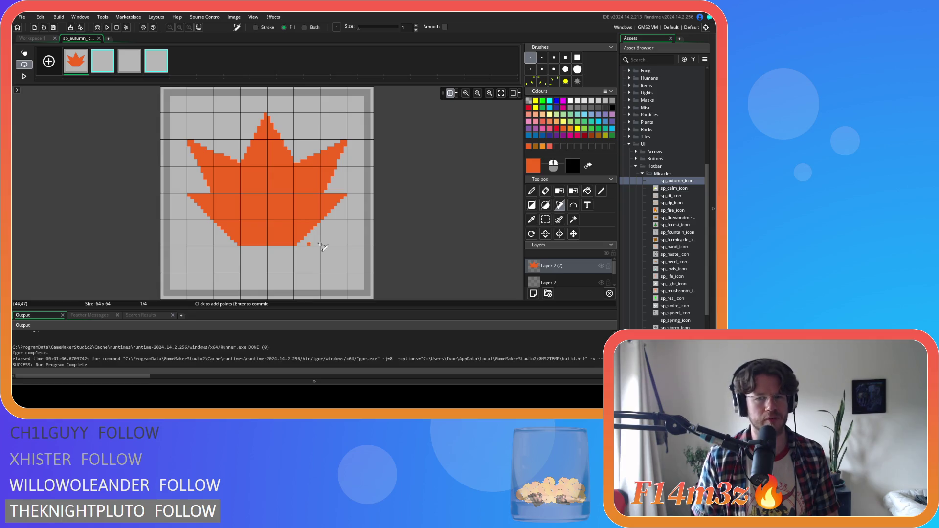
Keep the pending shape, test 5- and 3-pixel brushes, and return to a 1-pixel brush
click(601, 191)
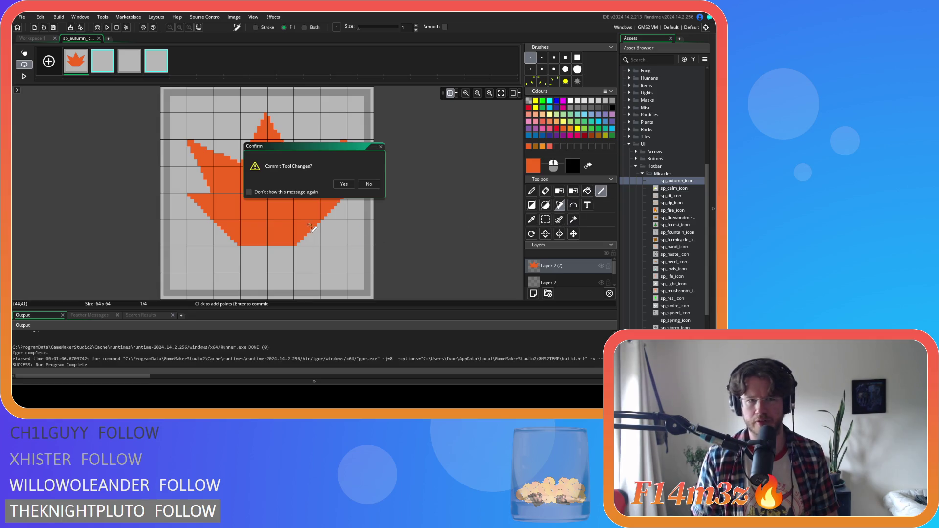
click(344, 185)
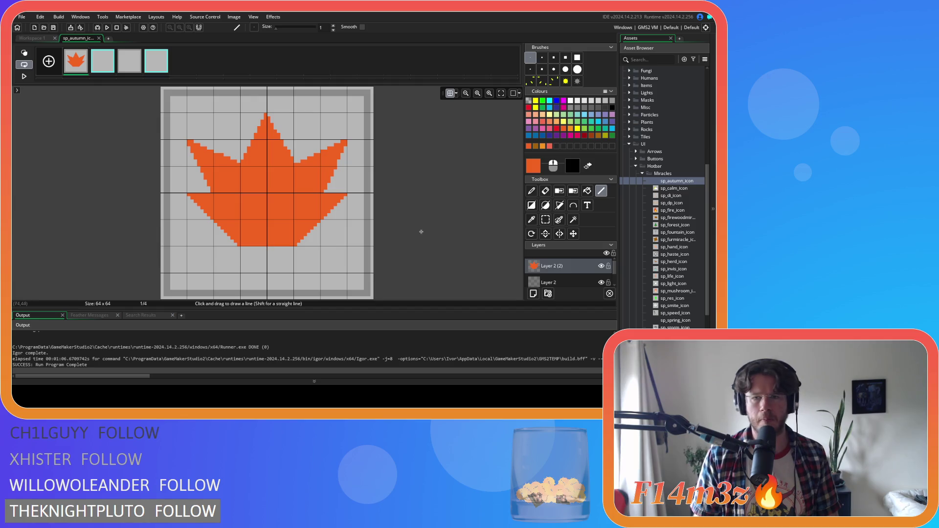
click(554, 57)
click(272, 253)
key(ctrl+z)
click(542, 57)
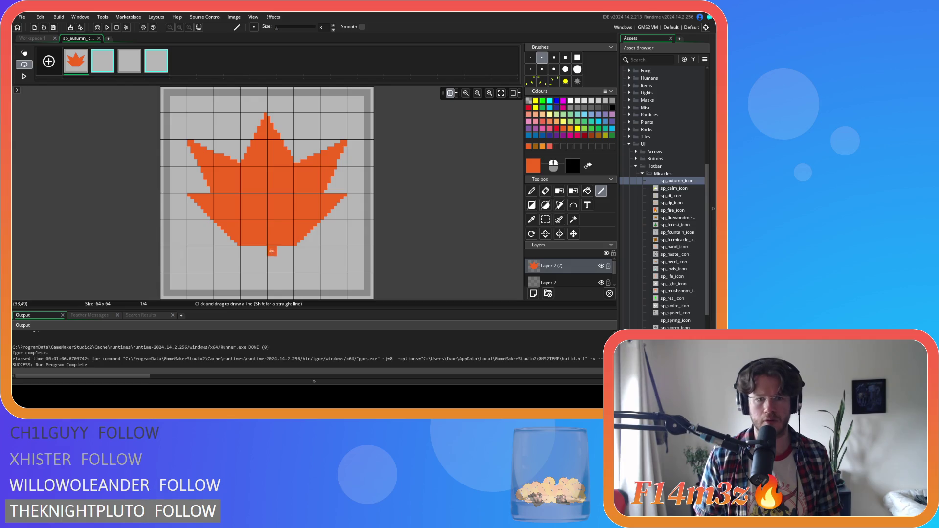
click(530, 57)
Draw a filled orange rectangle stem below the leaf
click(532, 207)
click(534, 211)
drag(265, 248, 273, 270)
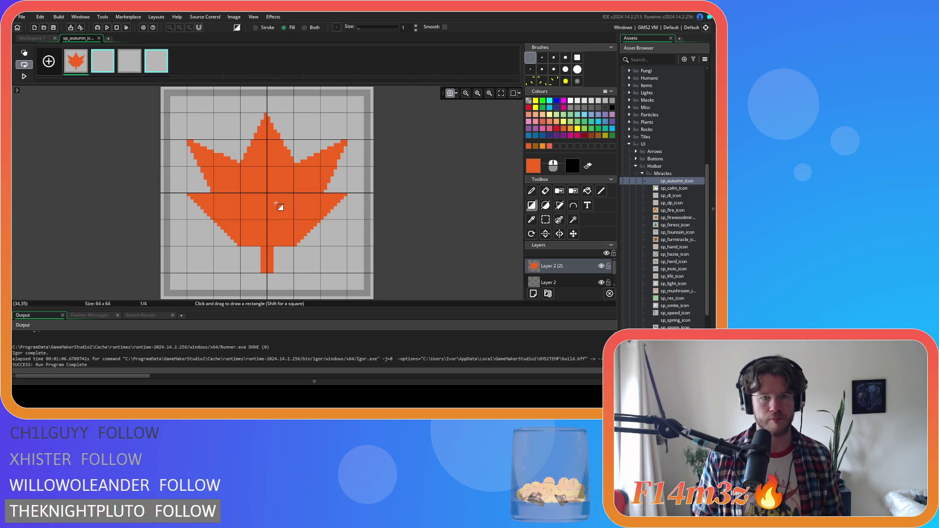
On frame 2 with the Polygon tool, set Grid X and Grid Y to 4
click(109, 52)
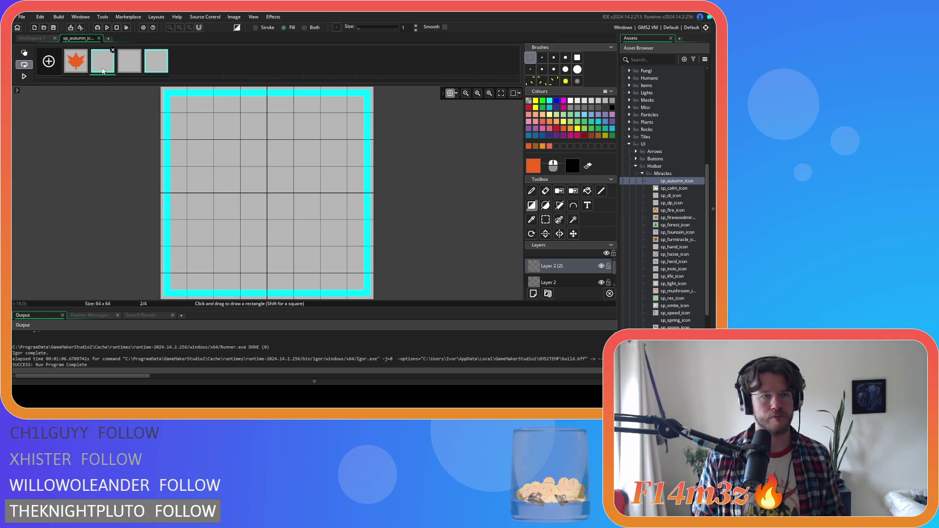
click(559, 205)
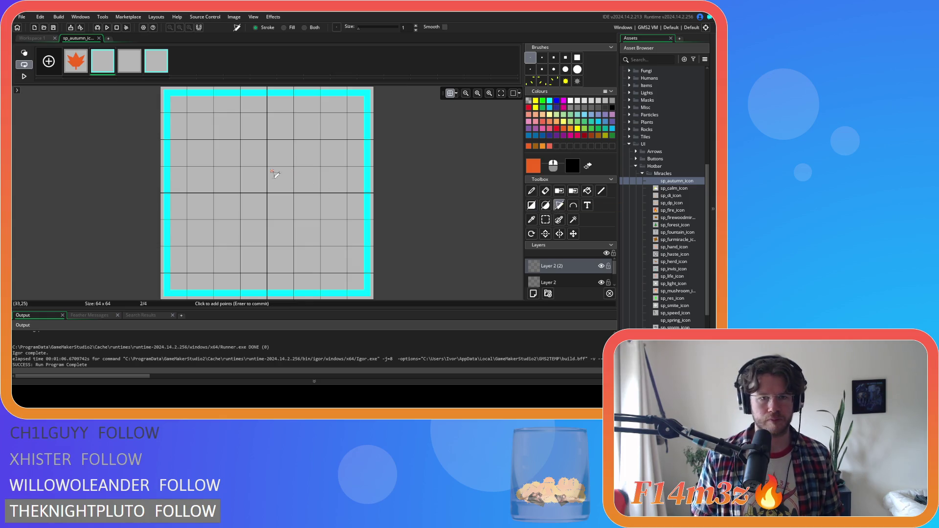
click(457, 93)
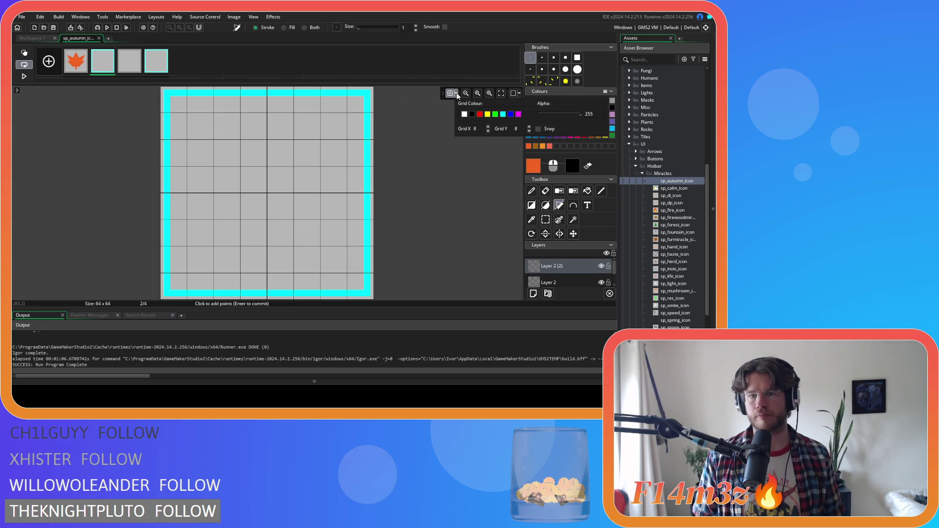
text(4)
key(Tab)
text(4)
click(457, 95)
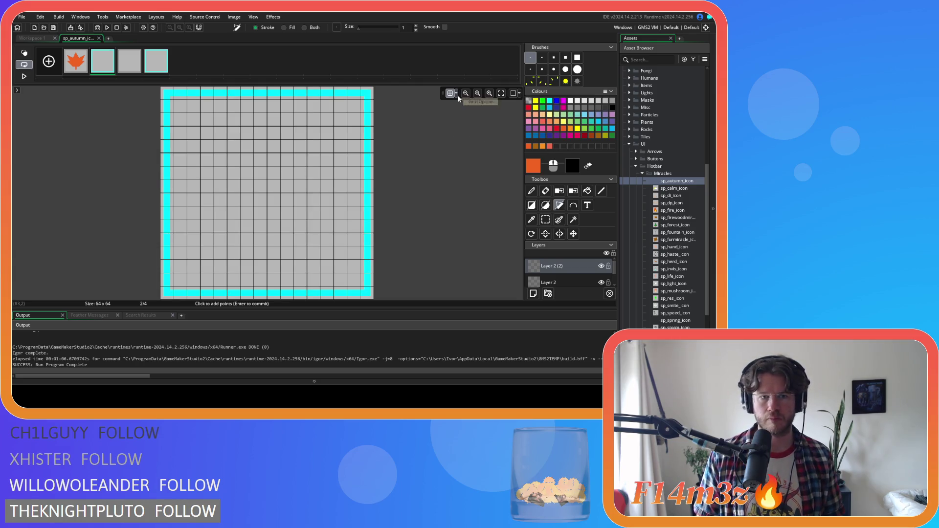
Compare against frame 1's maple leaf, then return to frame 2
click(84, 72)
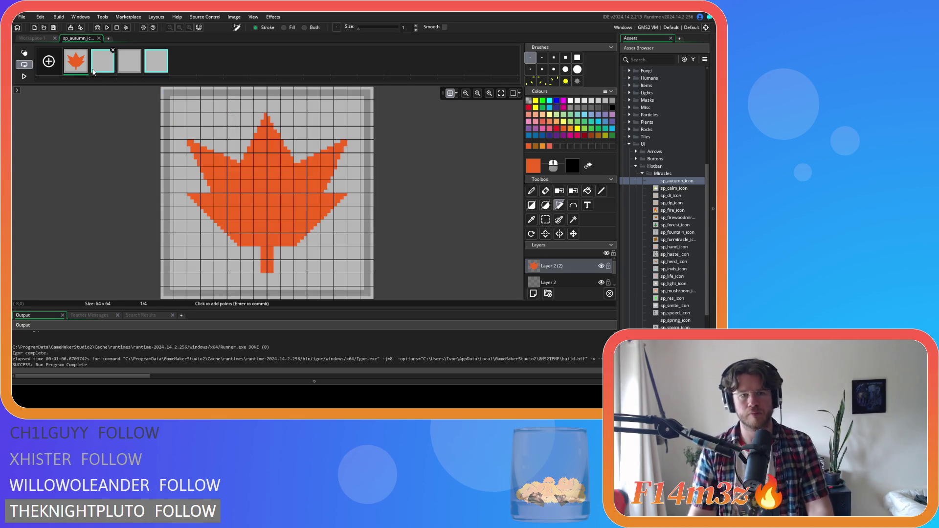
click(93, 72)
click(83, 71)
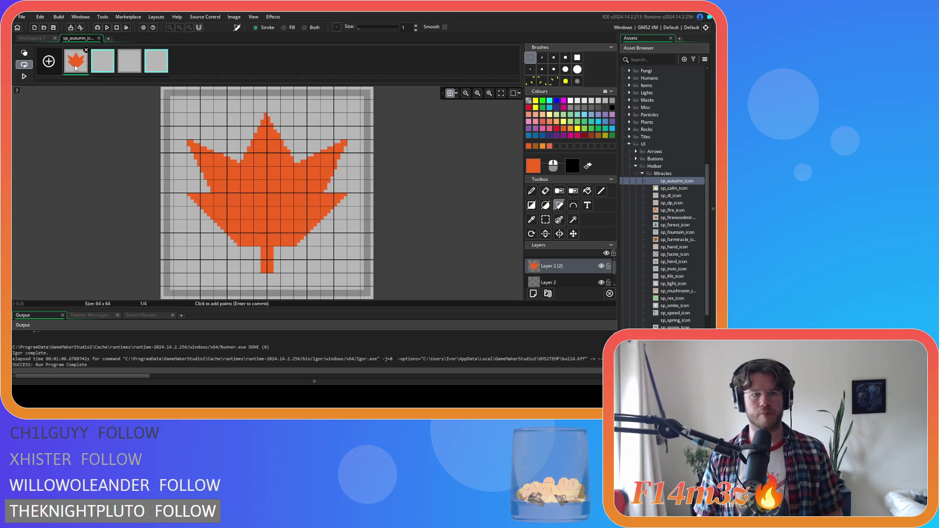
click(95, 70)
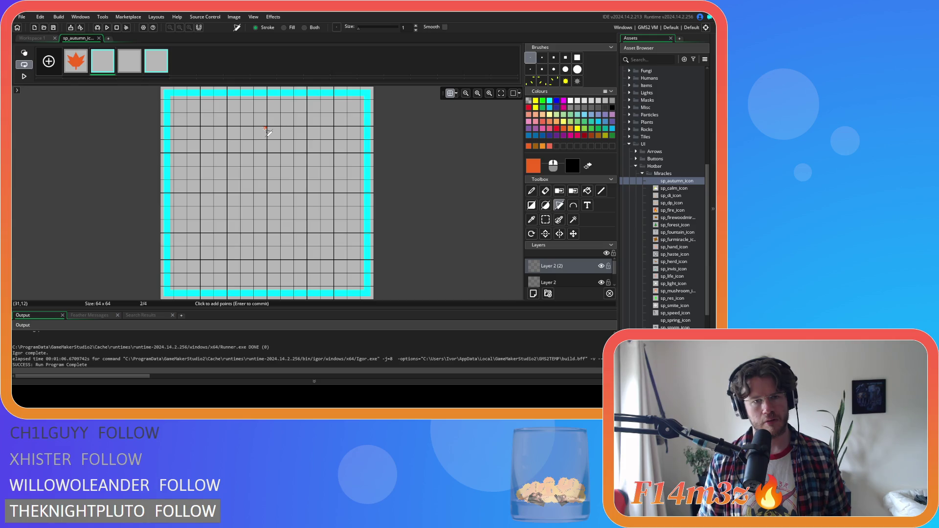
Outline the half-leaf through its top tip, left lobe, lower vertex, and bottom corners
click(243, 165)
click(201, 154)
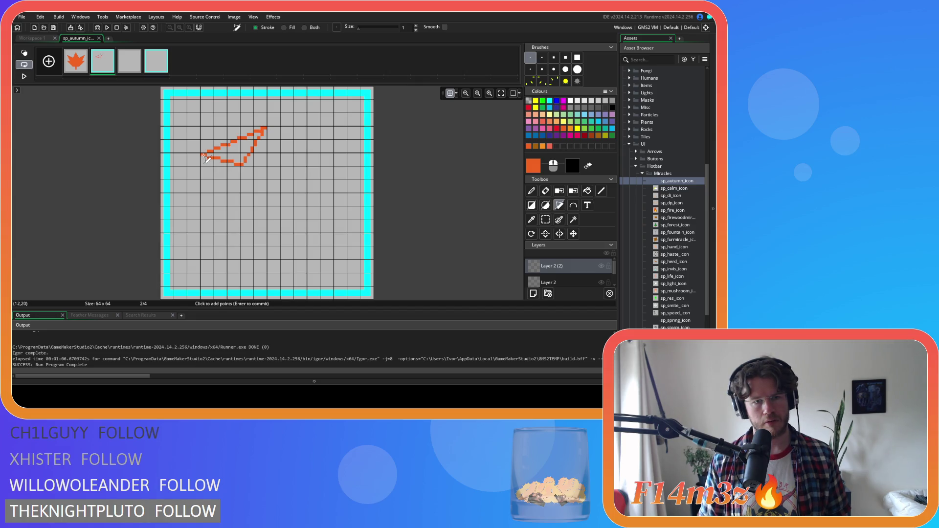
click(225, 191)
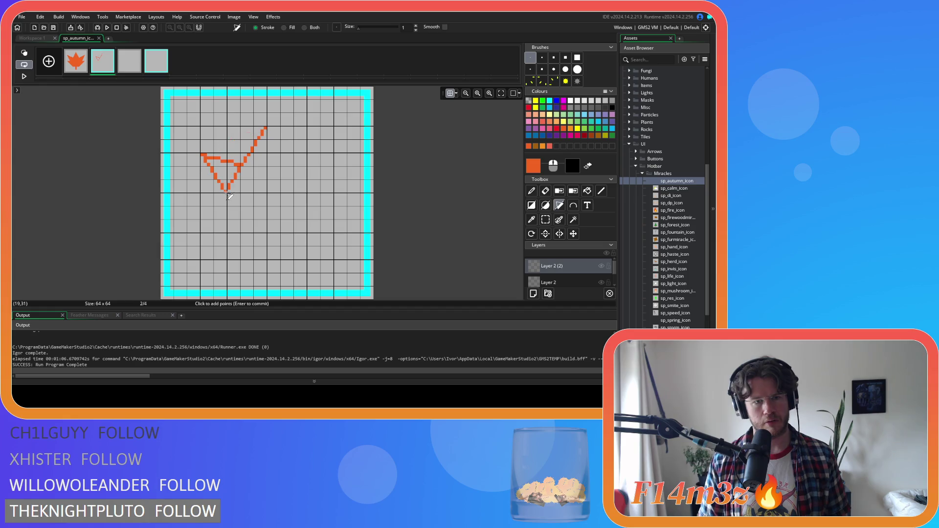
click(202, 219)
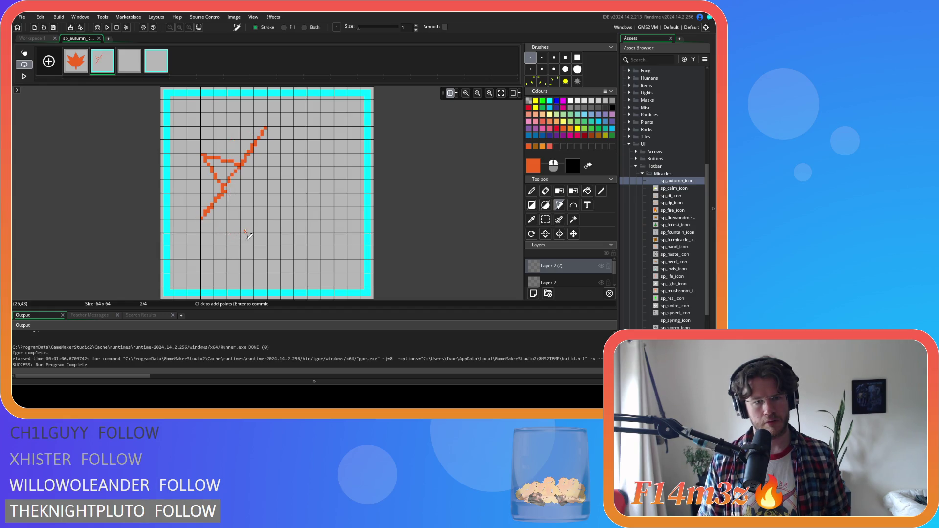
click(265, 218)
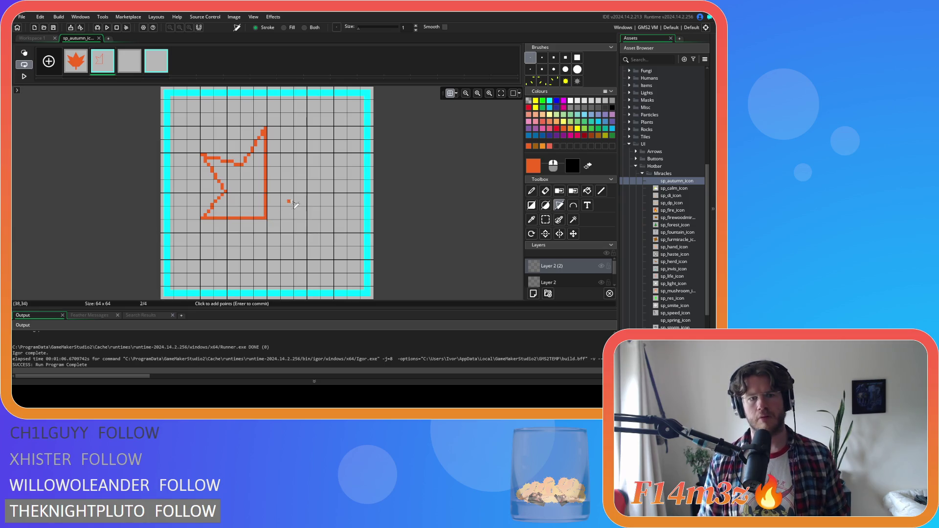
Fill the half-leaf outline orange and select that left half
key(f)
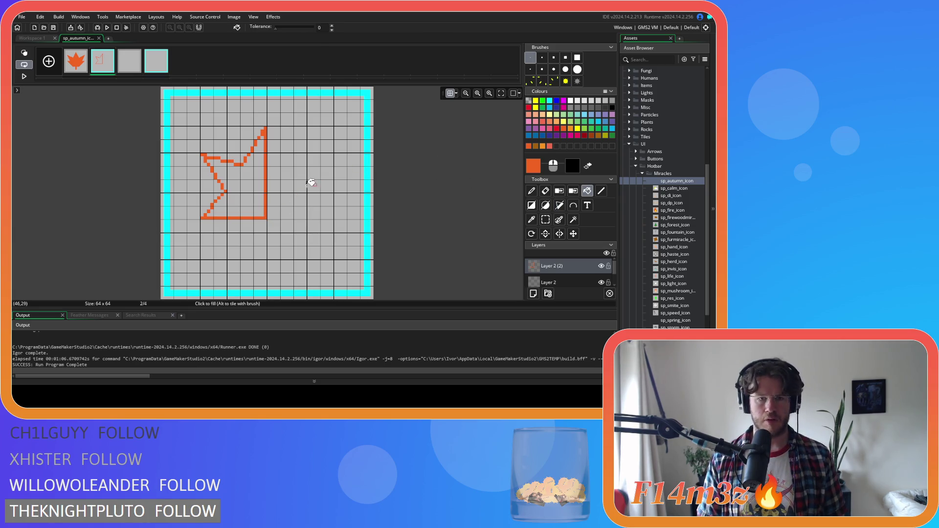
click(251, 192)
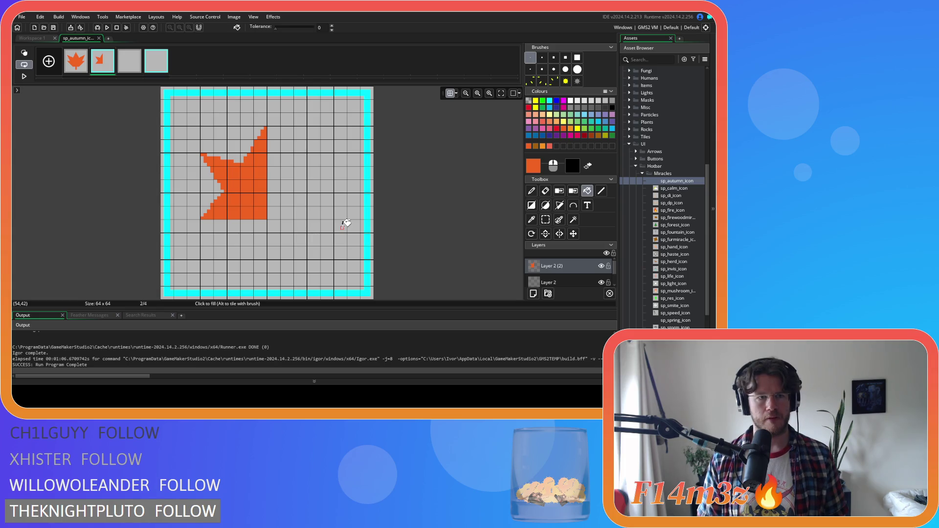
click(546, 220)
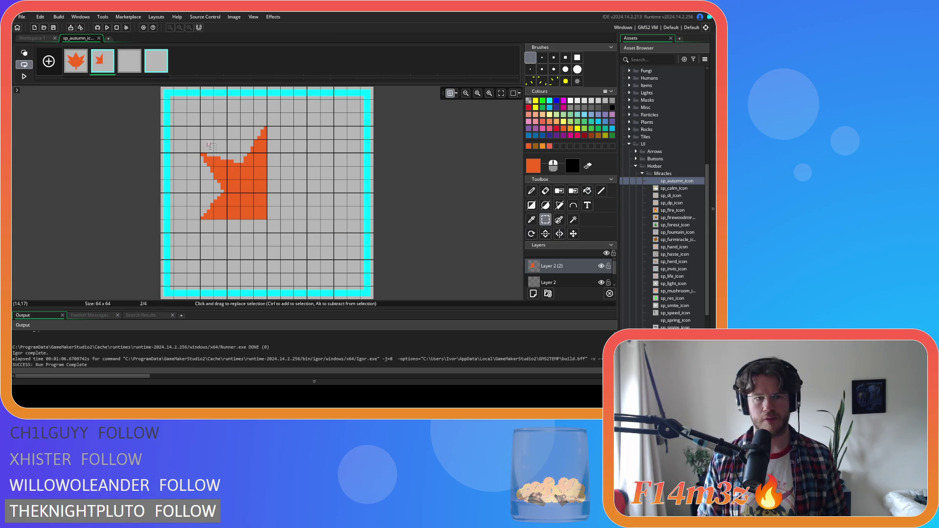
drag(200, 126, 268, 221)
Copy the half as a brush, flip it horizontally, and stamp it on the right
key(ctrl+c)
key(ctrl+v)
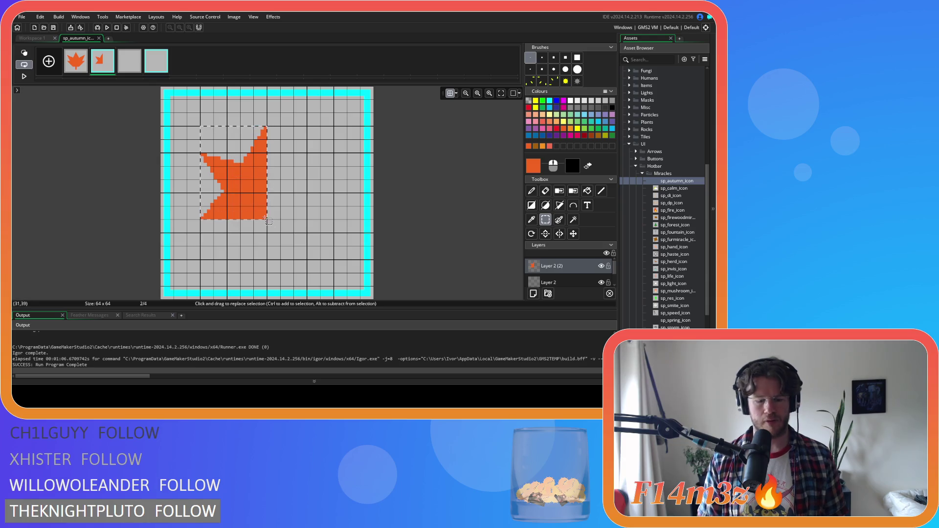
click(265, 216)
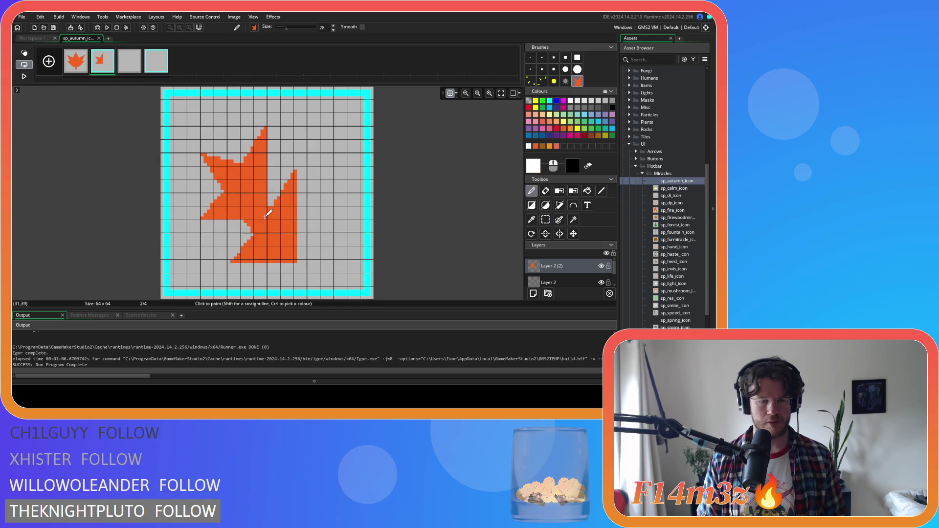
click(560, 234)
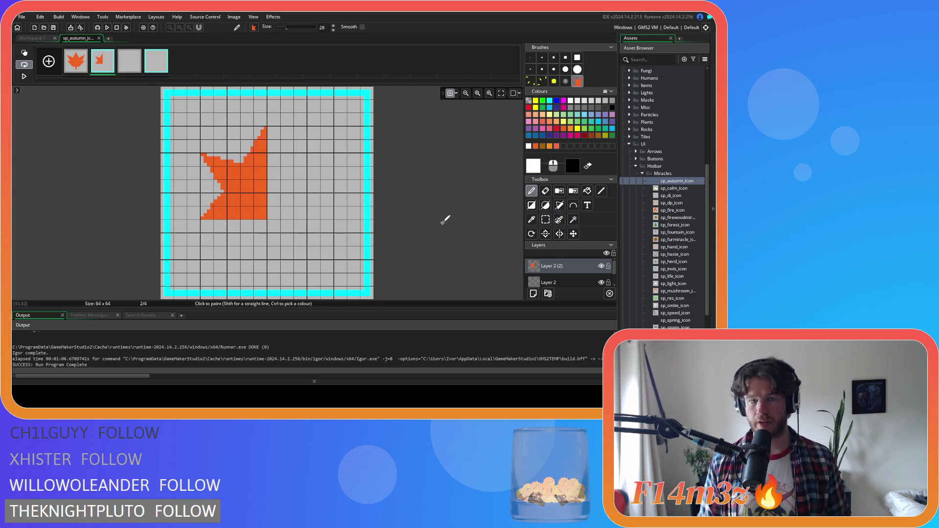
click(302, 171)
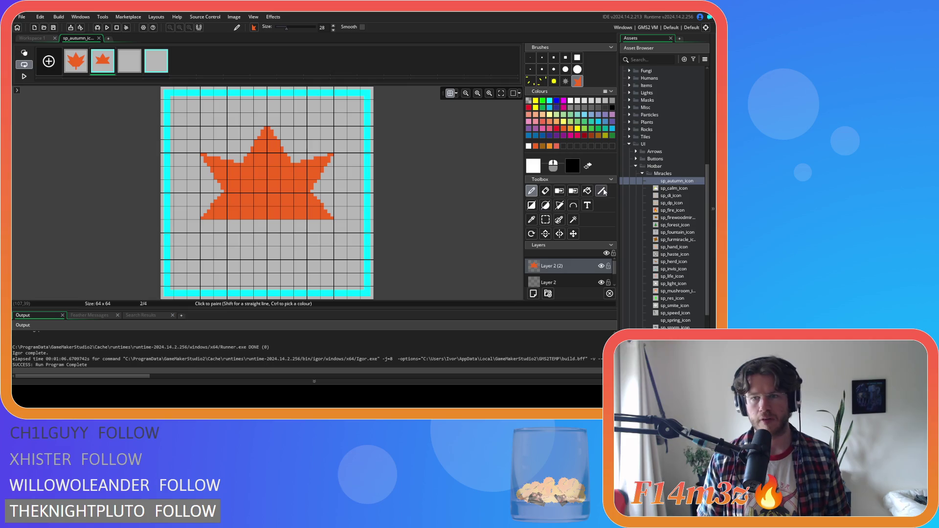
Draw a filled orange rectangle stem below the star with a 1-pixel brush
click(537, 207)
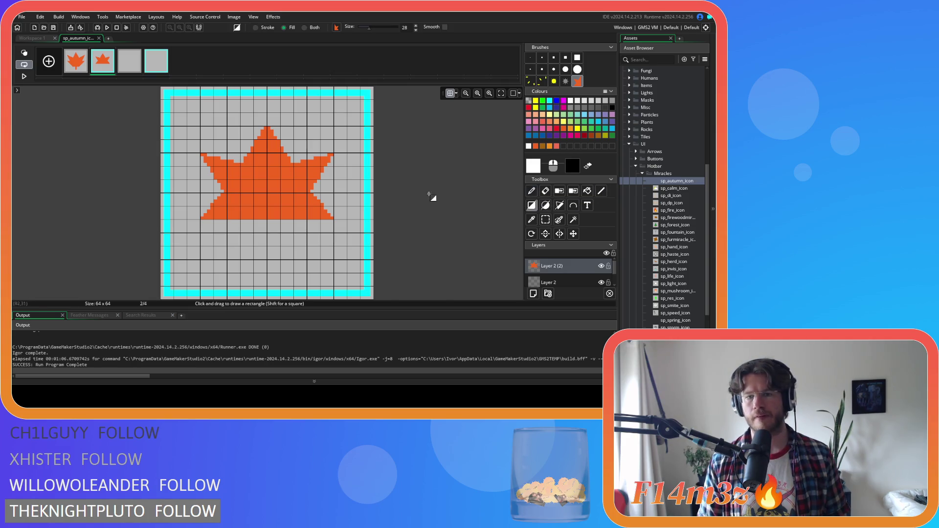
click(529, 58)
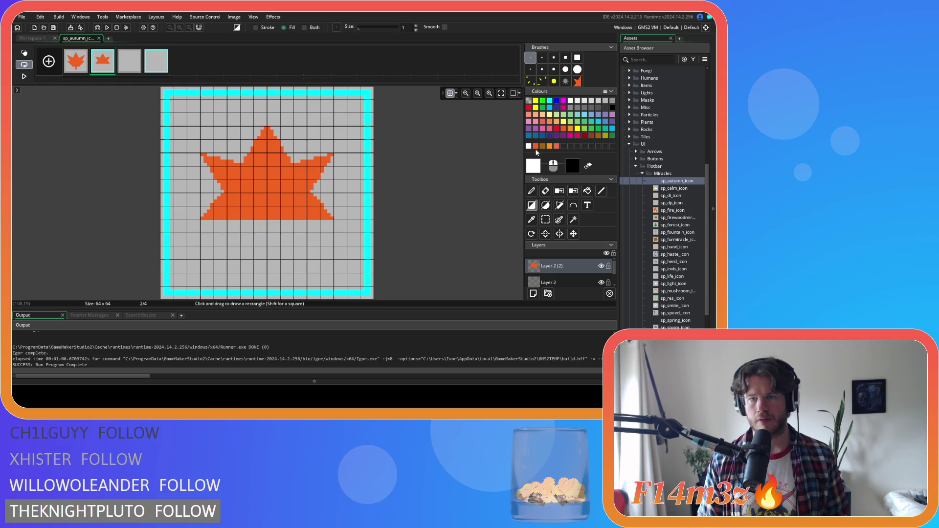
click(536, 147)
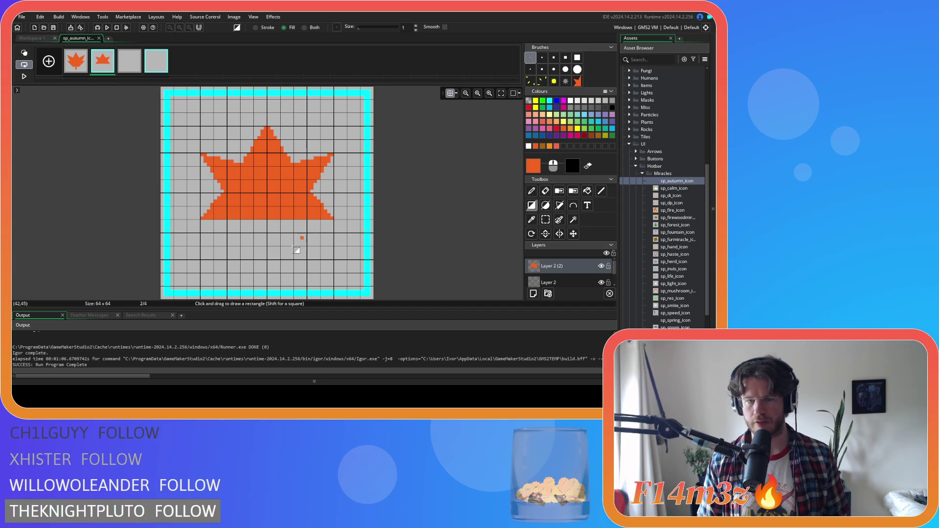
drag(262, 220, 271, 244)
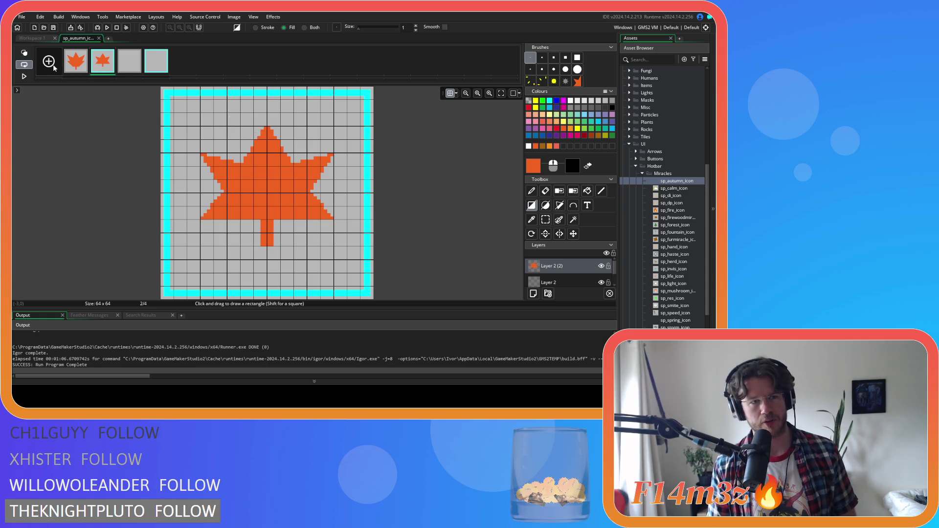
Undo the stem and both star halves until frame 2 is blank
key(ctrl+z)
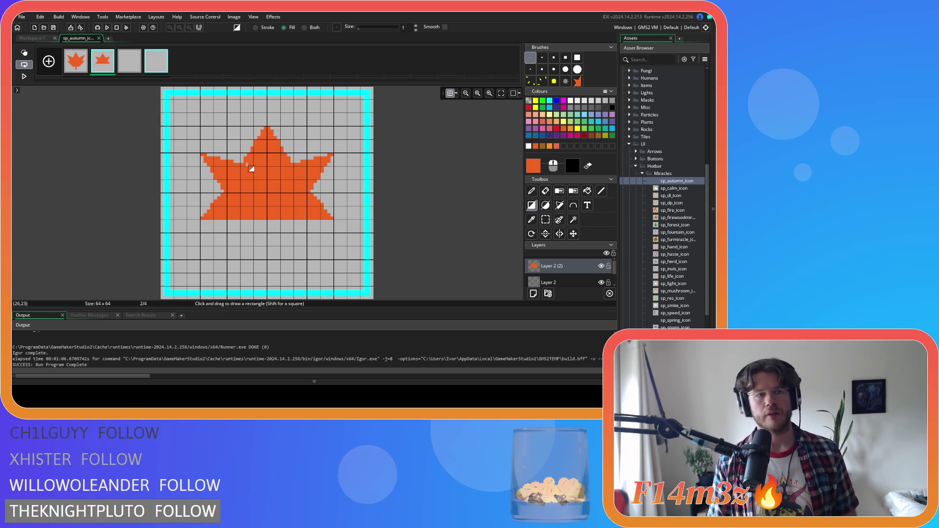
key(ctrl+z)
key(ctrl+z)
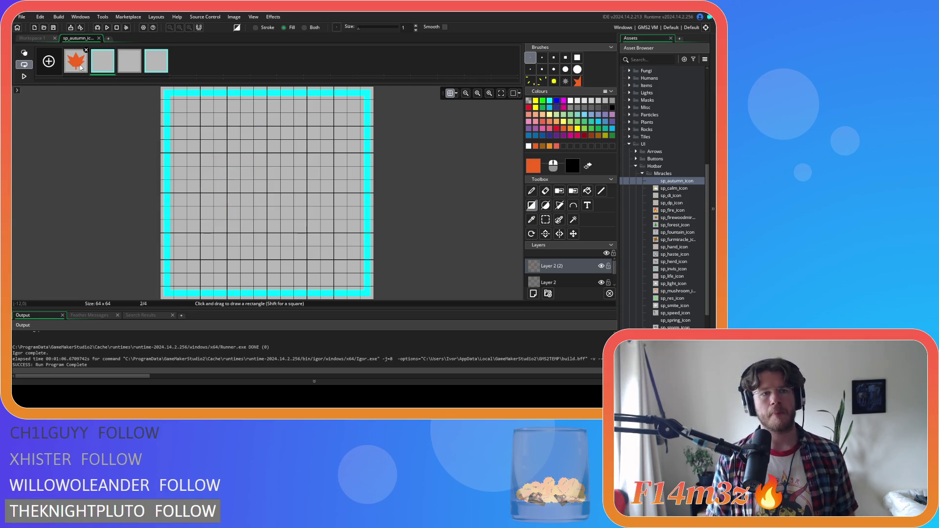
Return to frame 1 and undo the leaf's bottom rows, leaving only the orange crown
click(76, 61)
key(ctrl+z)
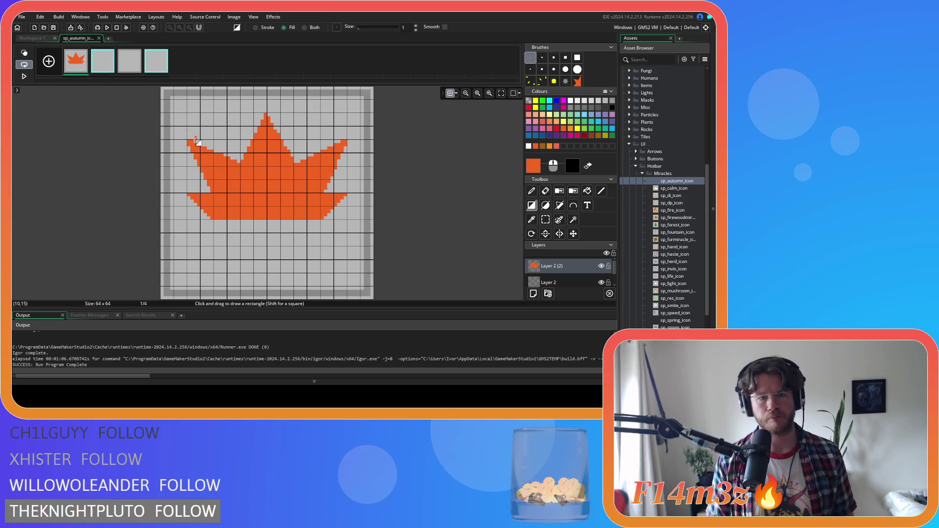
key(ctrl+z)
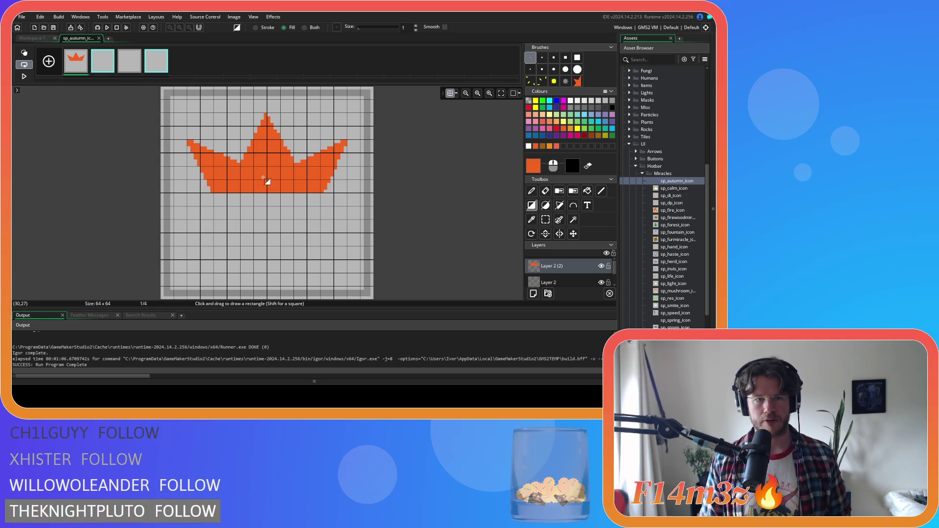
click(561, 206)
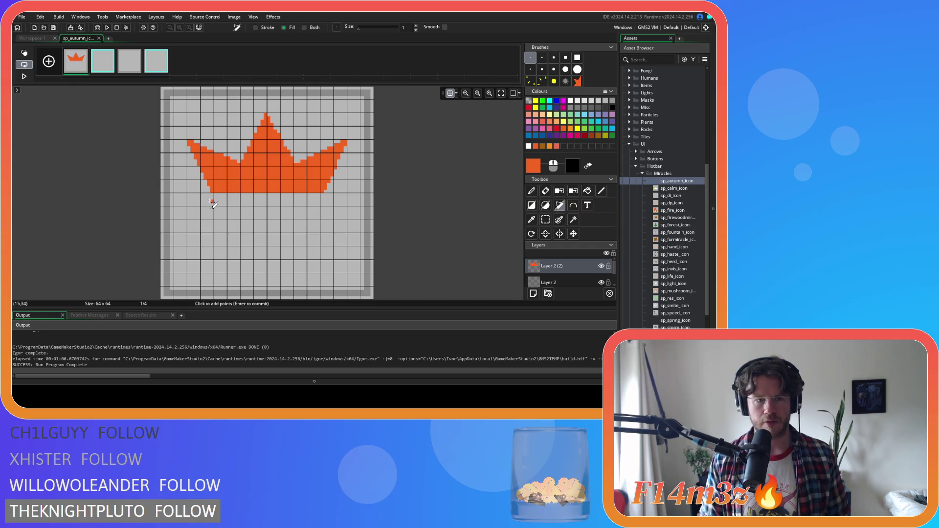
Set the grid spacing to 8 by 8
click(456, 94)
double_click(474, 128)
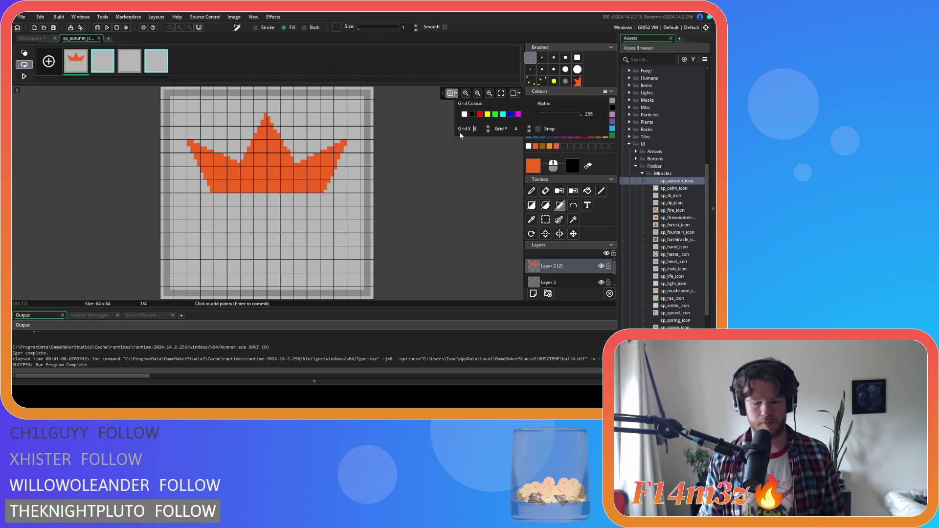
text(8)
double_click(522, 131)
text(8)
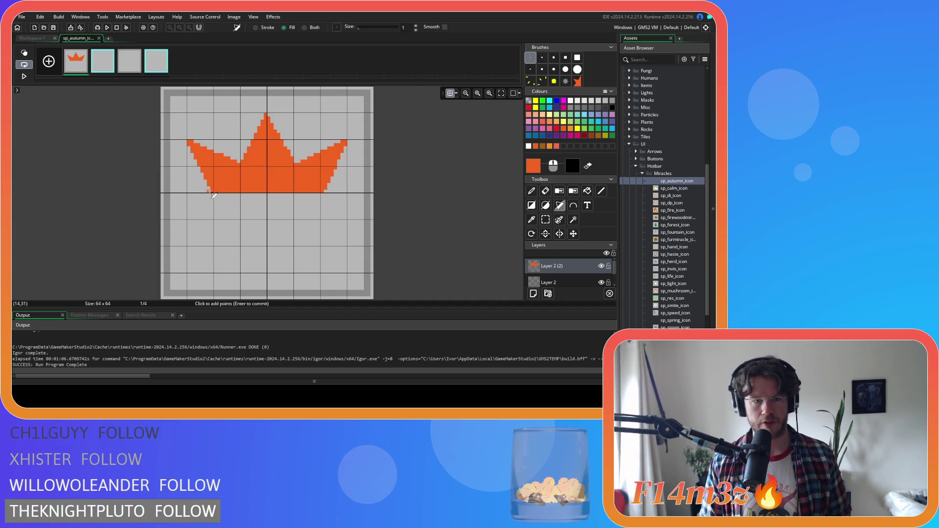
Fill an orange polygon along the bottom of the crown
click(189, 218)
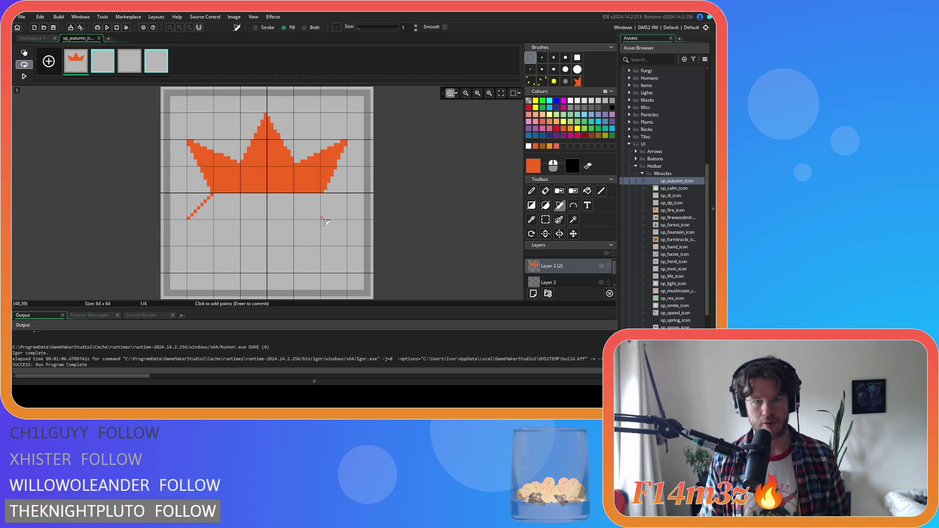
click(346, 219)
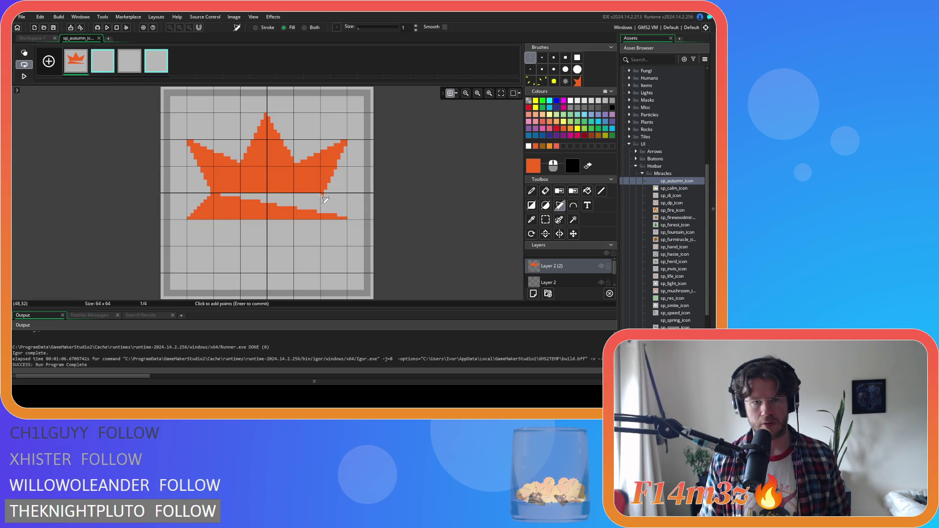
click(324, 194)
key(Return)
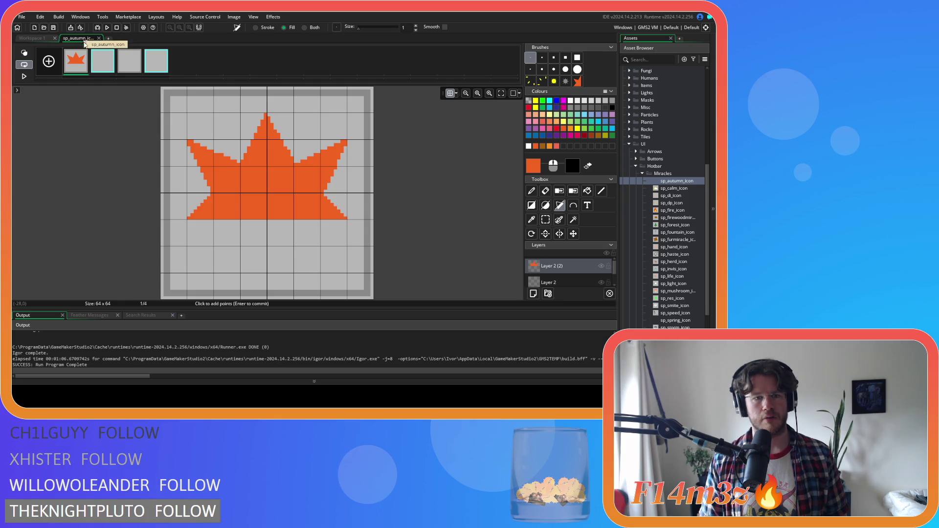
click(348, 192)
Draw an orange polygon wedge from the crown's lower-left corner toward a bottom point
click(189, 220)
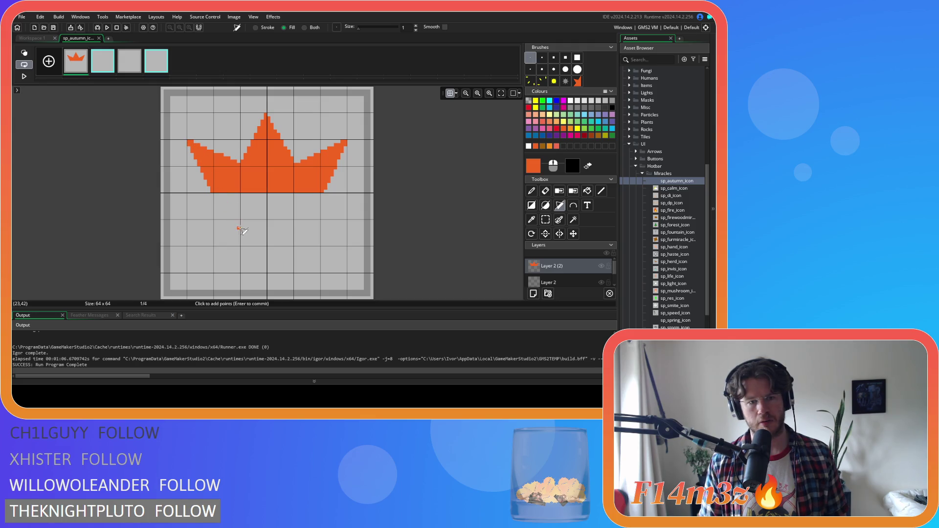
click(240, 245)
key(Return)
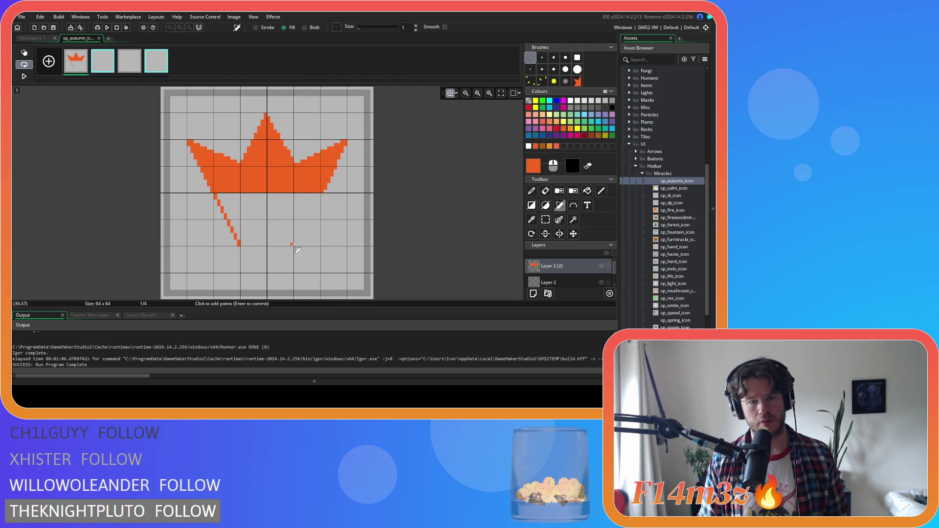
click(294, 244)
click(347, 143)
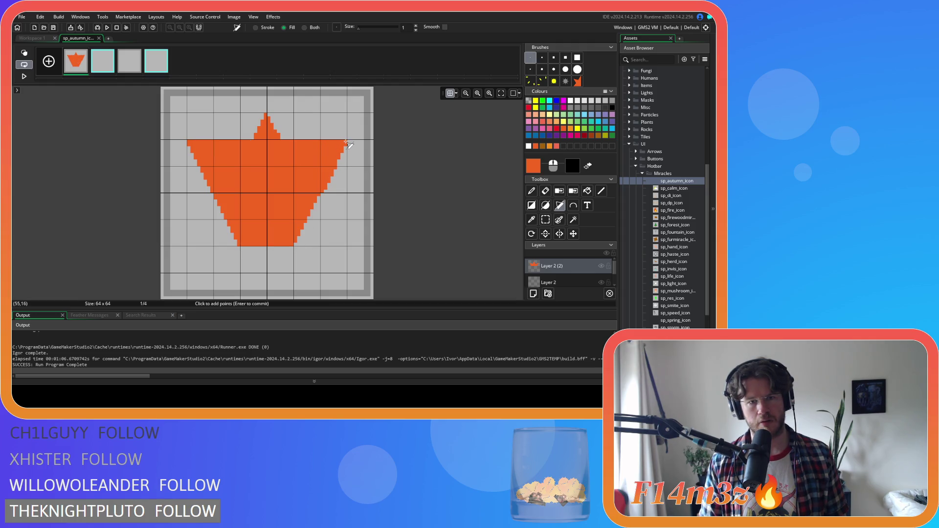
click(347, 143)
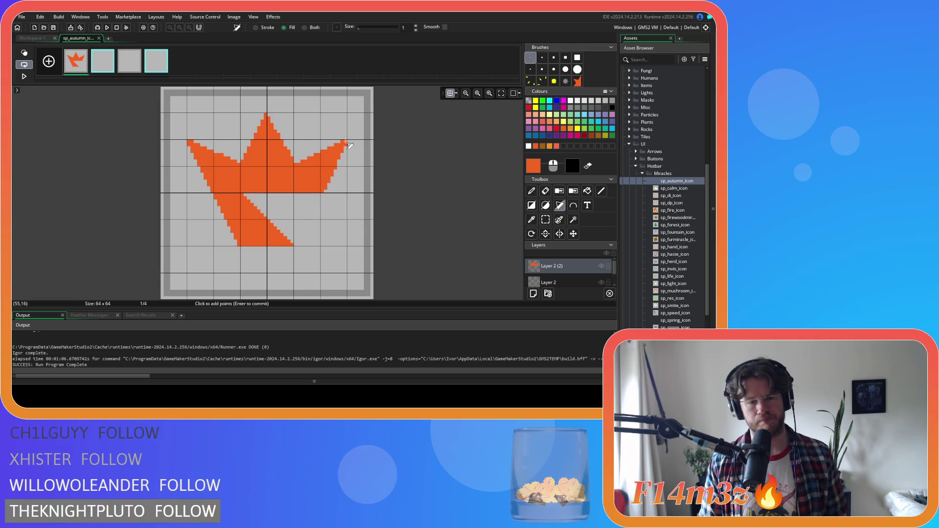
click(347, 142)
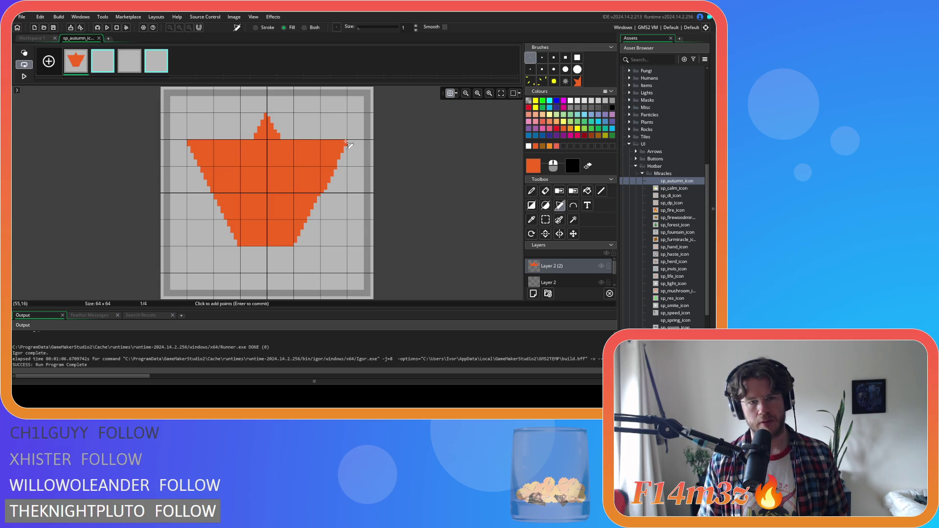
click(345, 142)
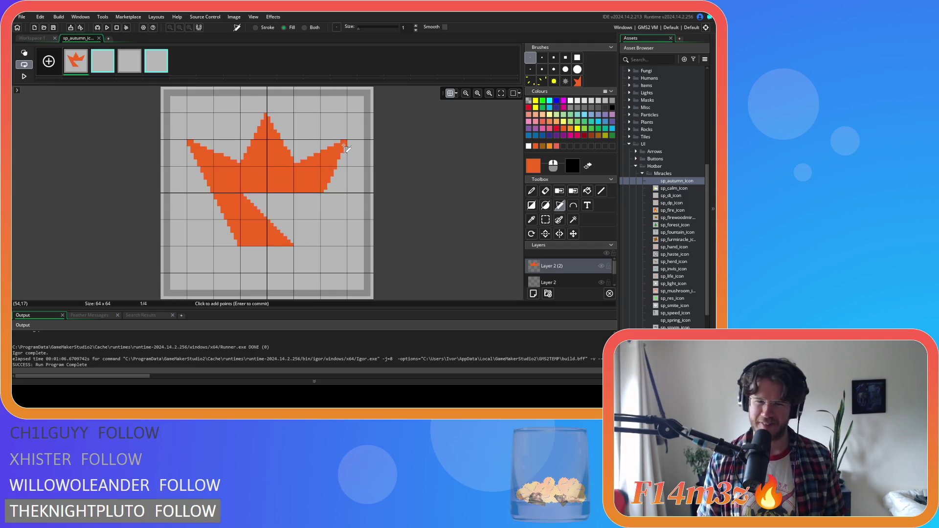
Undo the thin right diagonal strip and refill the right edge down to the bottom point
click(294, 247)
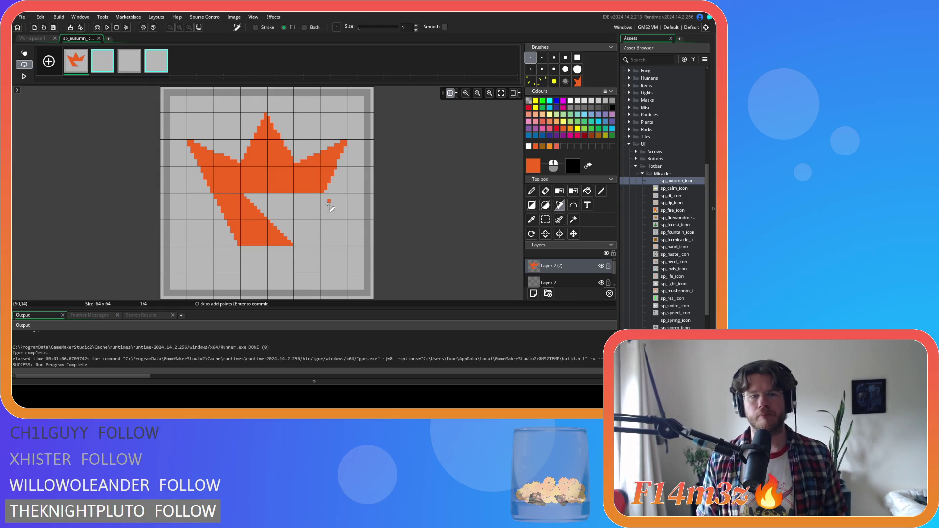
click(346, 143)
click(295, 248)
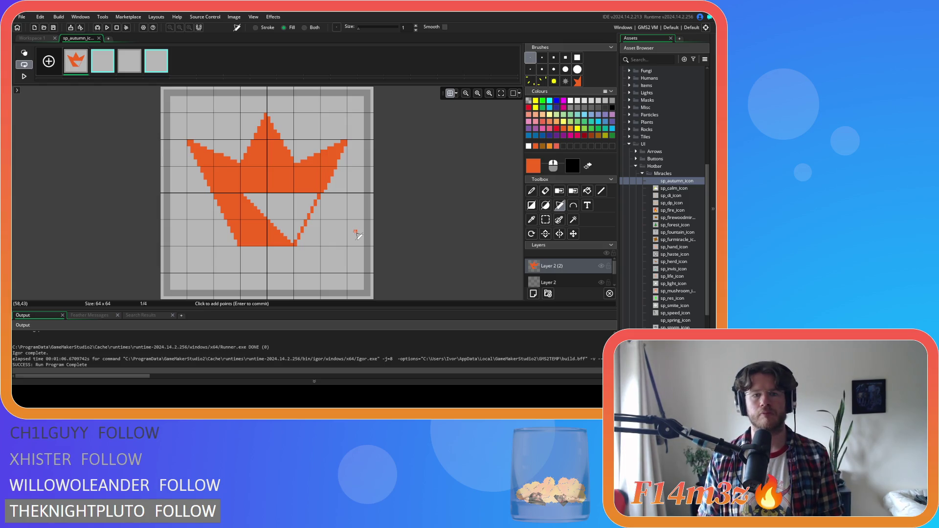
key(ctrl+z)
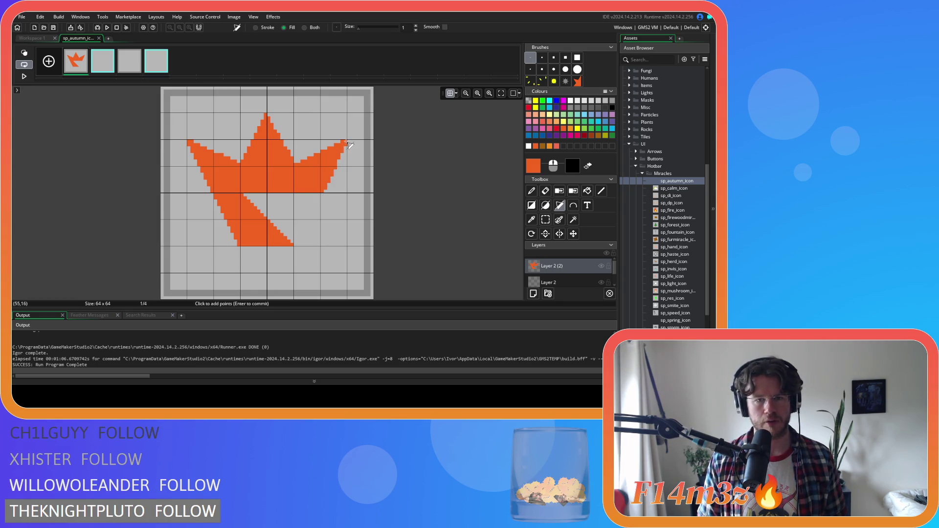
click(295, 244)
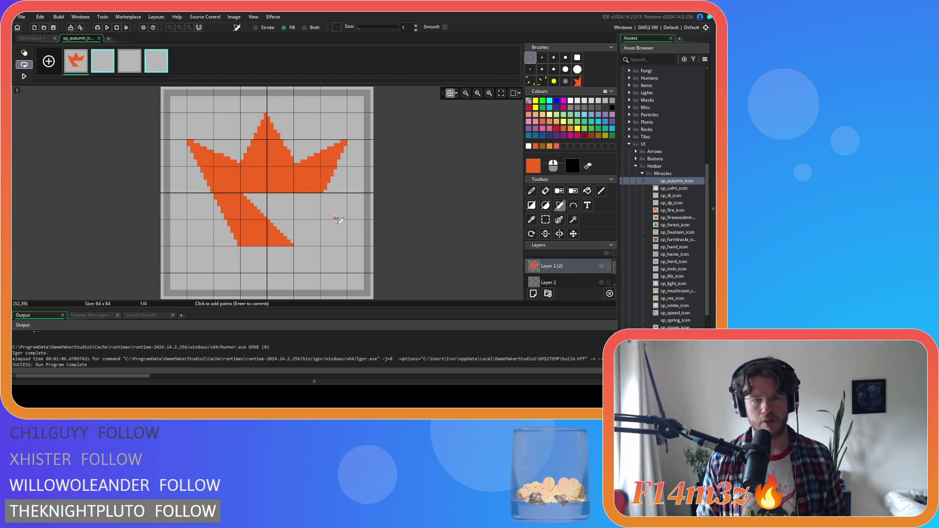
click(546, 191)
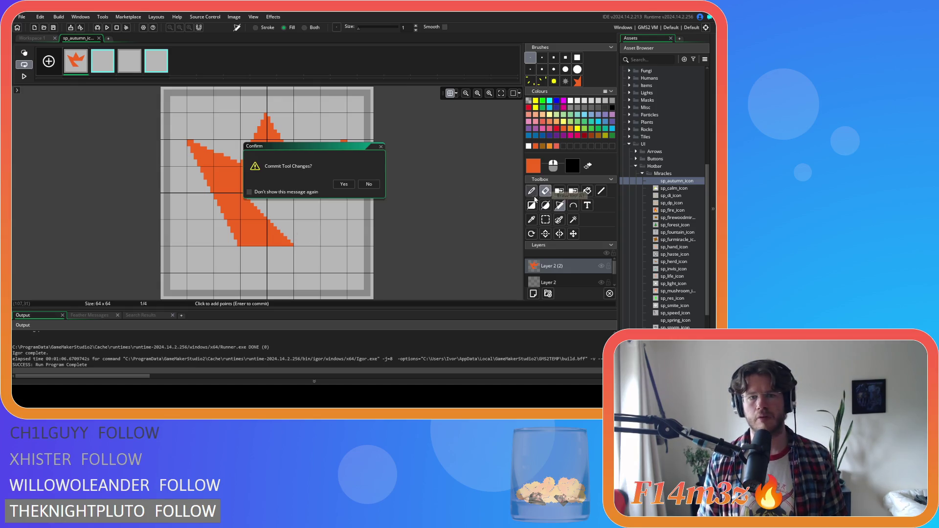
Keep the pending fill and draw a thin orange polygon from the right tip to the bottom tip
click(350, 190)
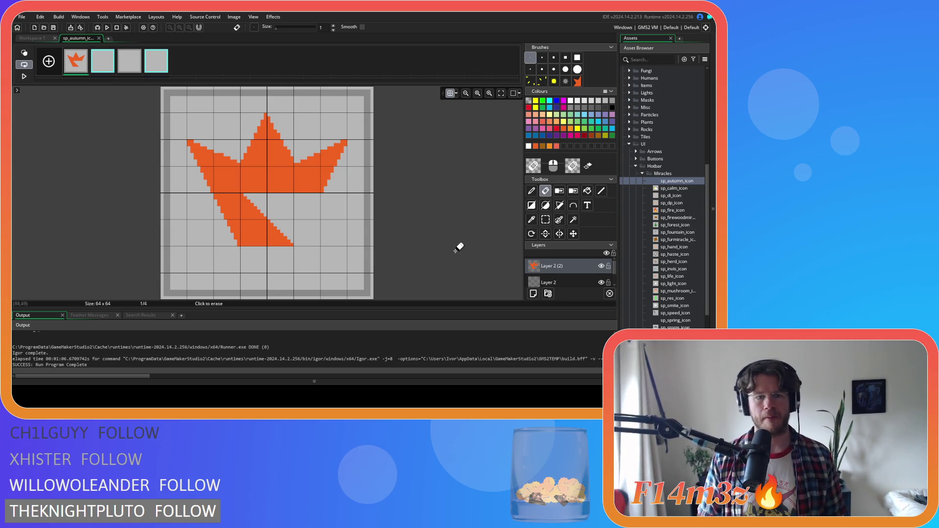
click(532, 205)
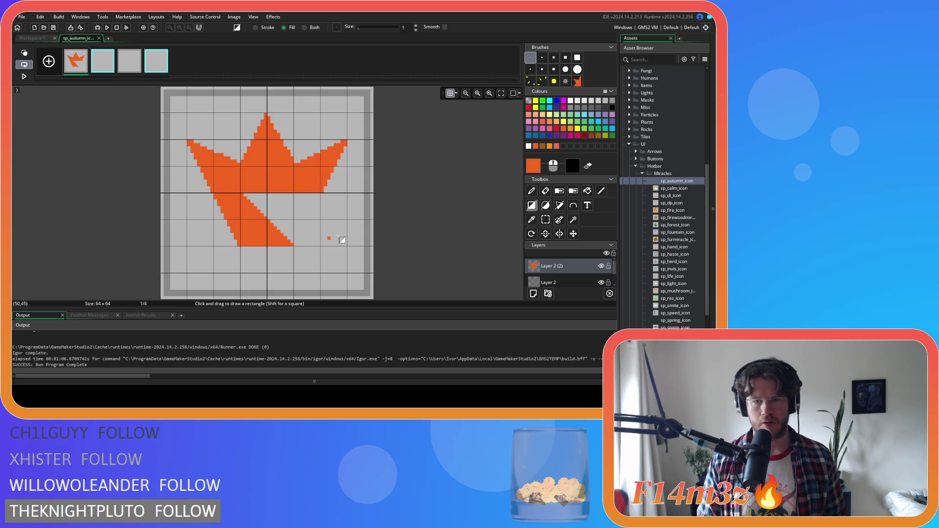
click(560, 205)
click(345, 141)
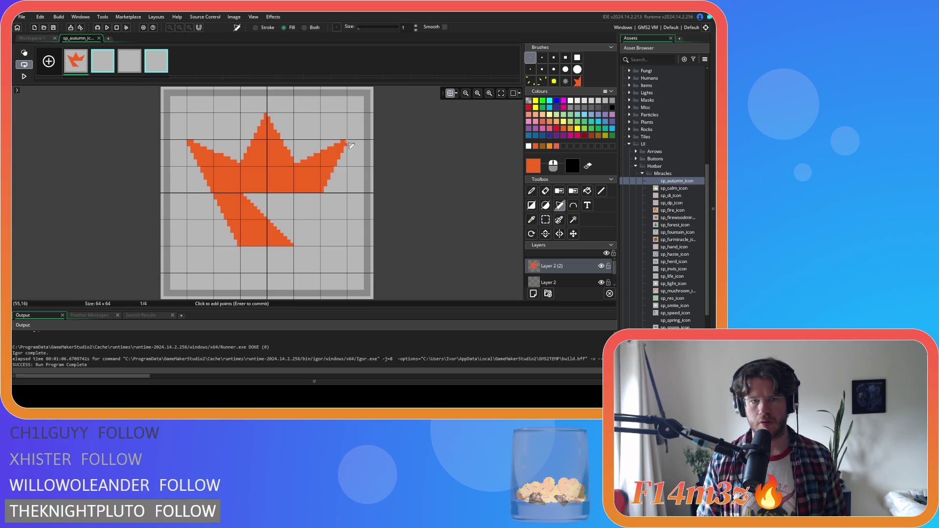
click(319, 194)
key(Return)
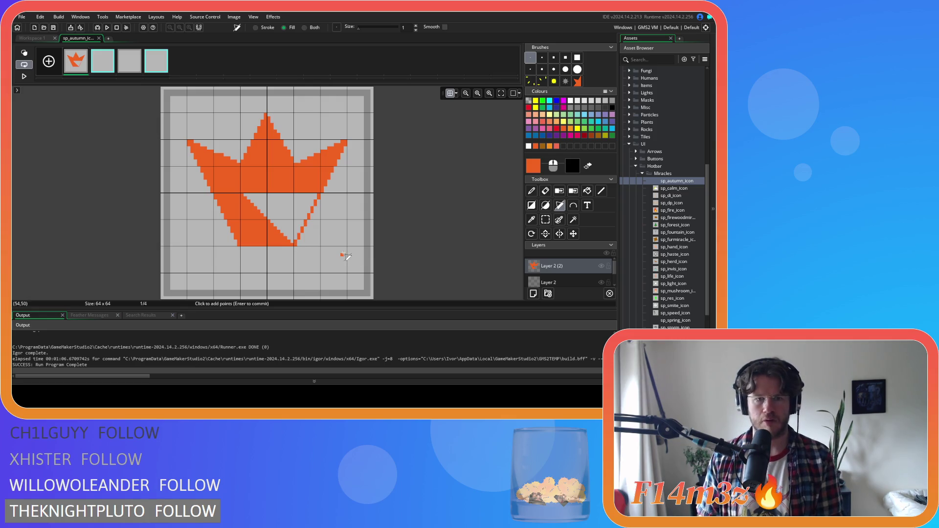
Flood-fill the grey triangle inside the leaf with orange
key(f)
click(290, 207)
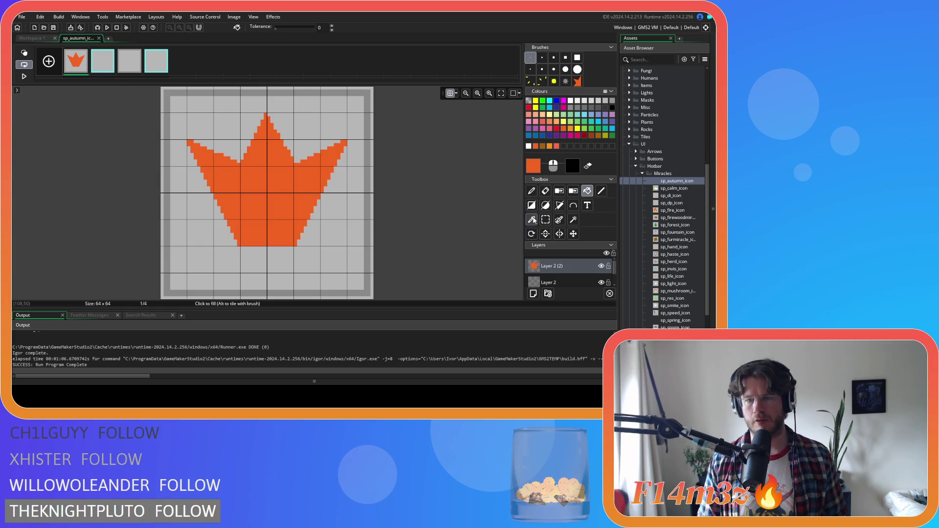
click(560, 205)
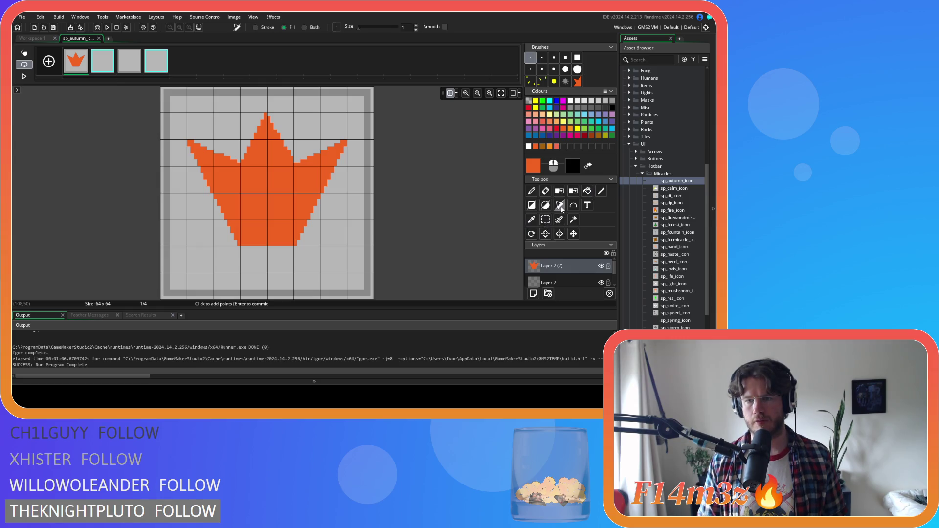
Draw a pointed orange lobe at the leaf's lower right and start one at the lower left
click(296, 244)
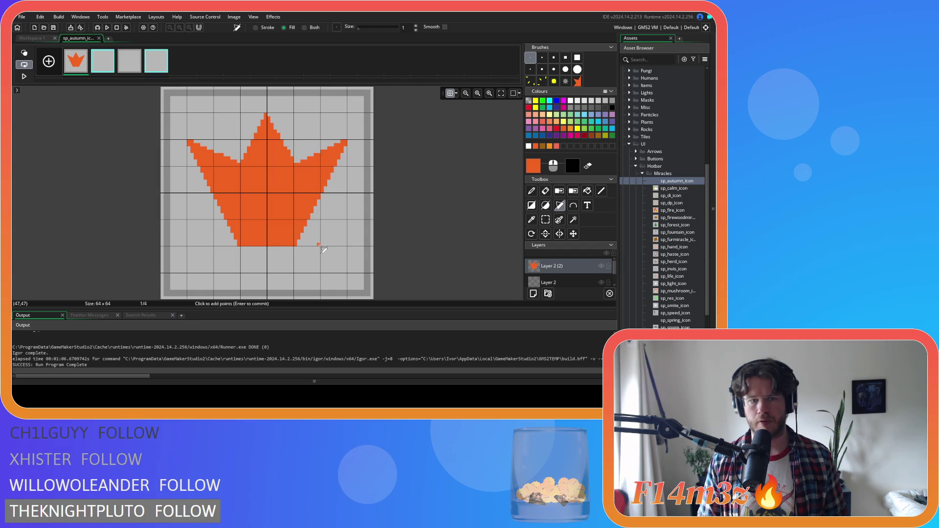
click(321, 245)
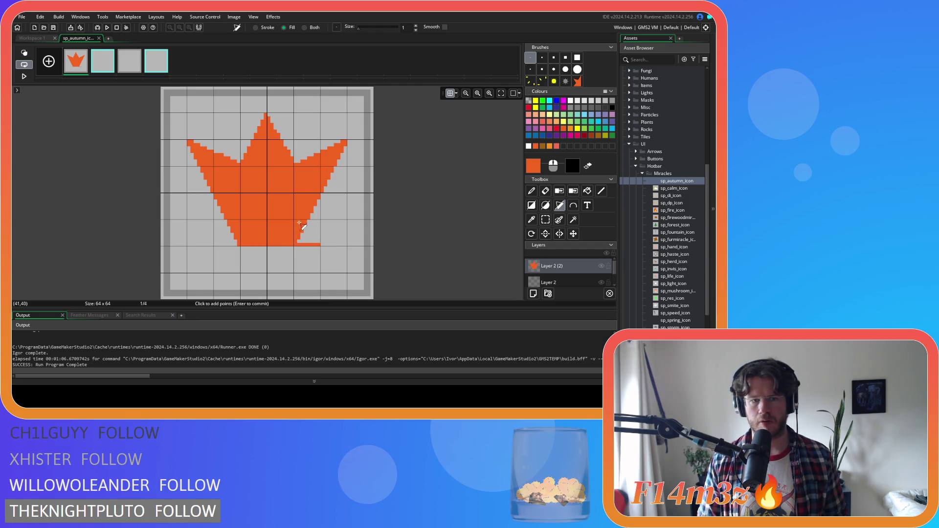
click(296, 224)
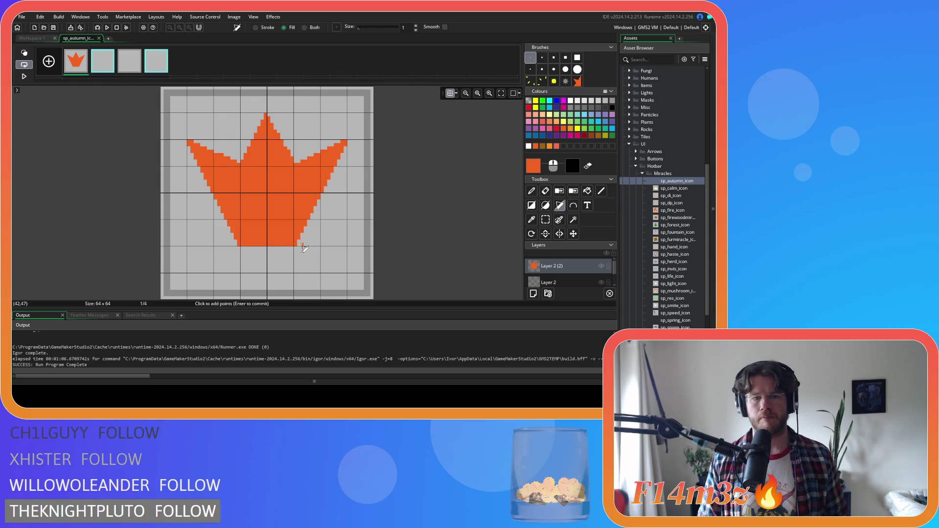
key(Return)
click(346, 244)
click(300, 200)
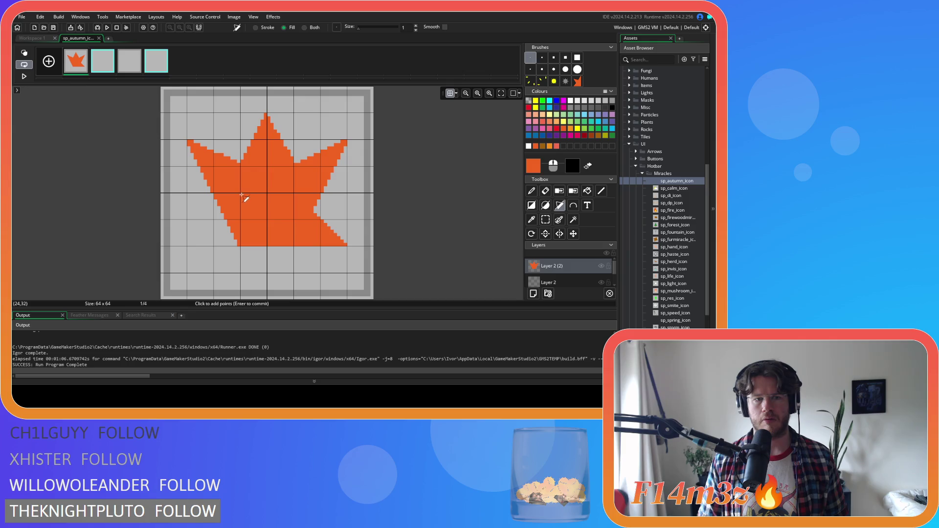
click(220, 214)
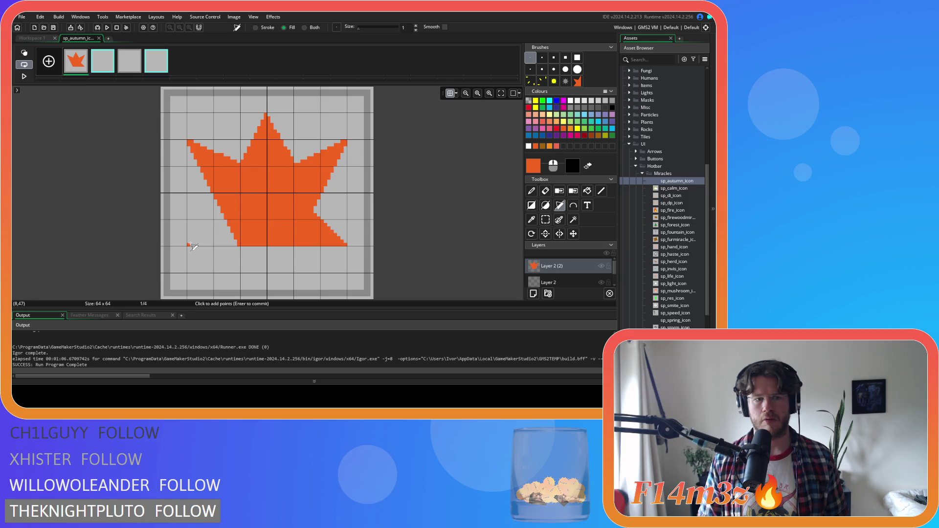
Finish the lower-left lobe, then undo both trial lower lobes
click(189, 245)
key(Return)
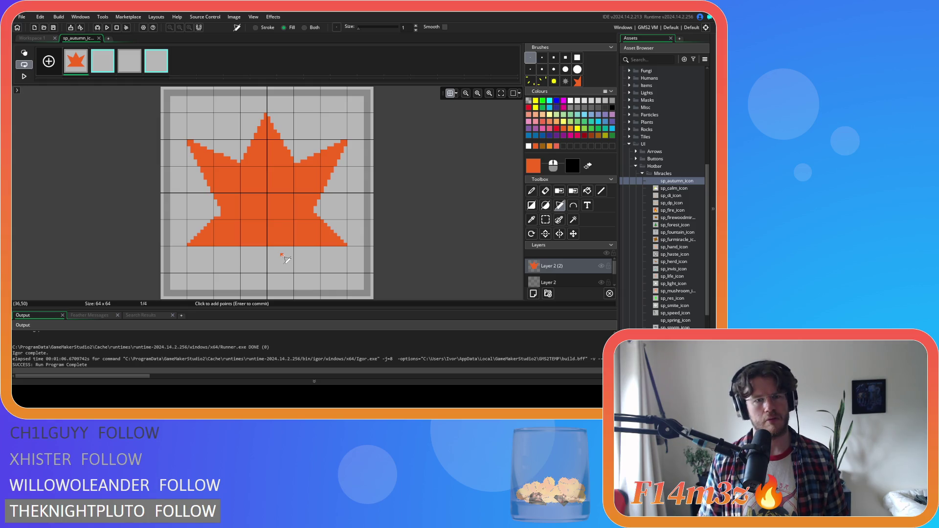
key(ctrl+z)
key(ctrl+z)
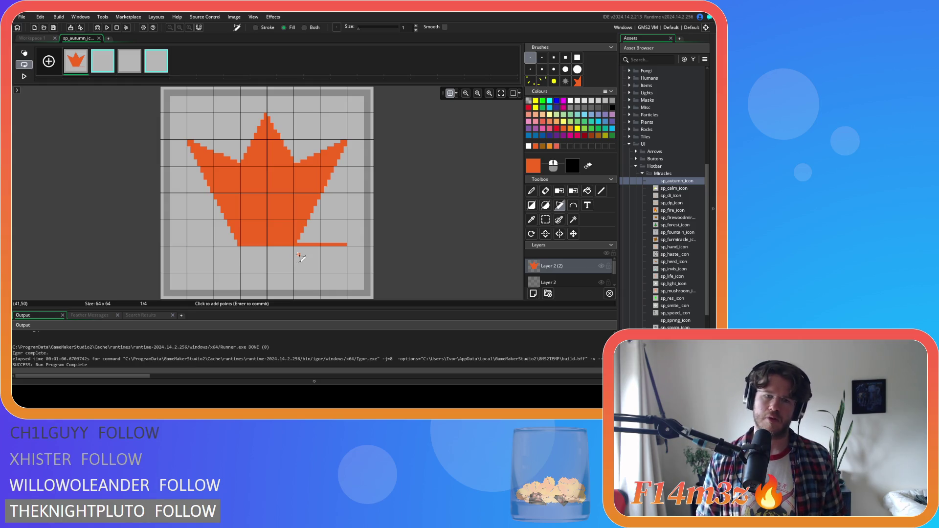
key(ctrl+z)
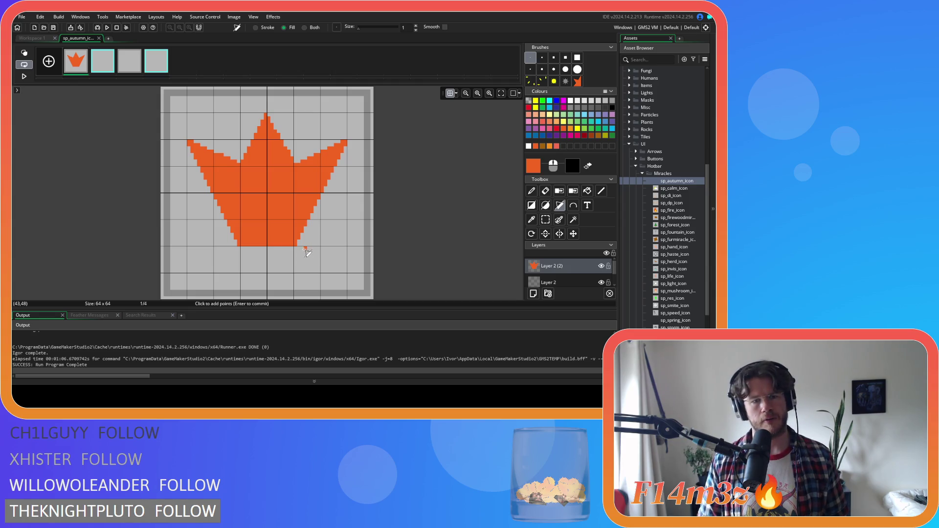
Redraw lower-right and lower-left lobe triangles, then undo the left one
click(346, 245)
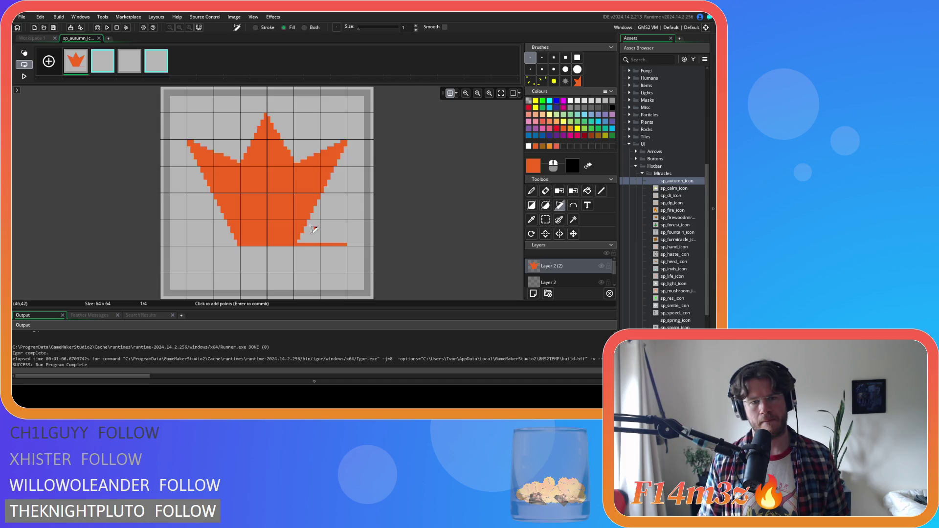
click(296, 195)
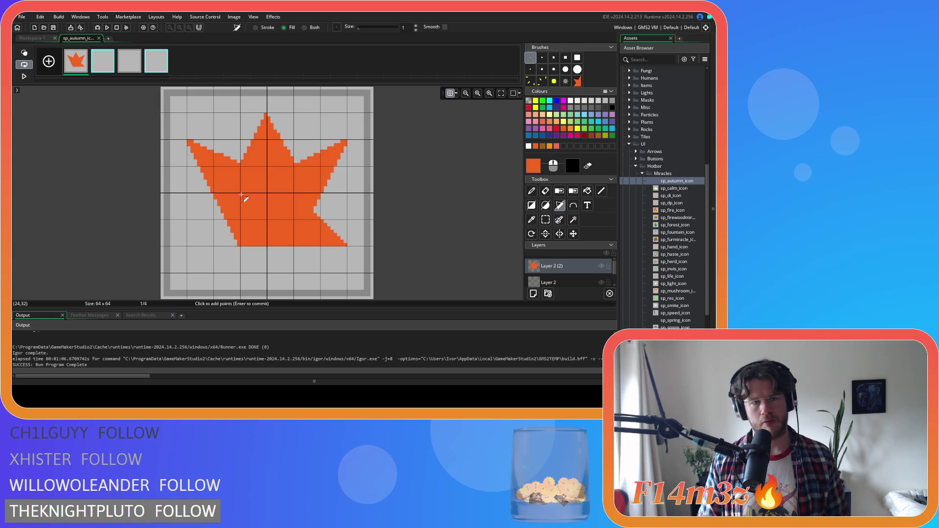
click(228, 218)
click(188, 246)
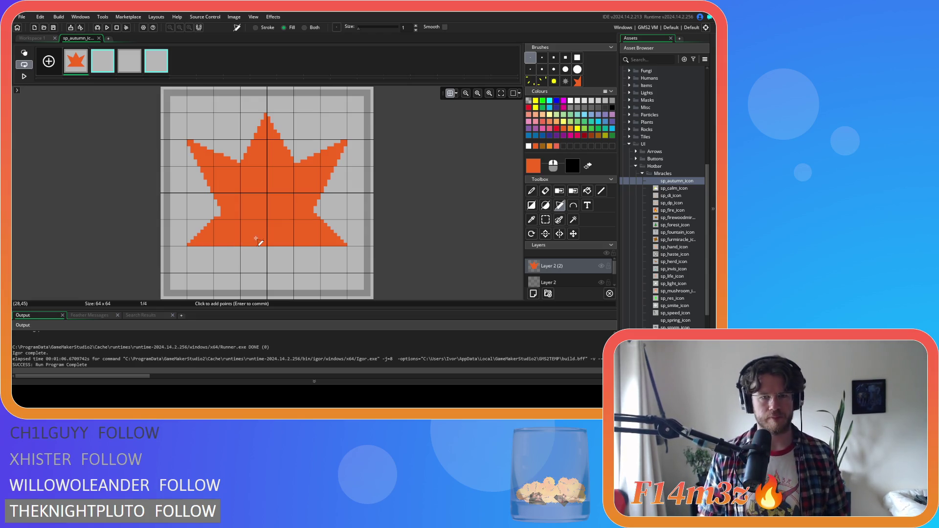
key(ctrl+z)
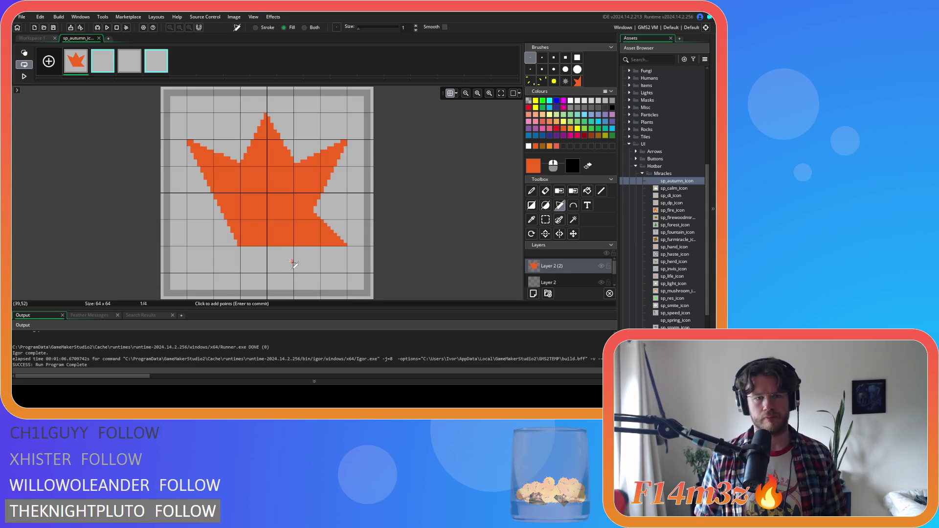
Try another lower-left lobe, undo the lobes, and begin a new polygon along the bottom edge
click(237, 246)
click(188, 245)
click(240, 196)
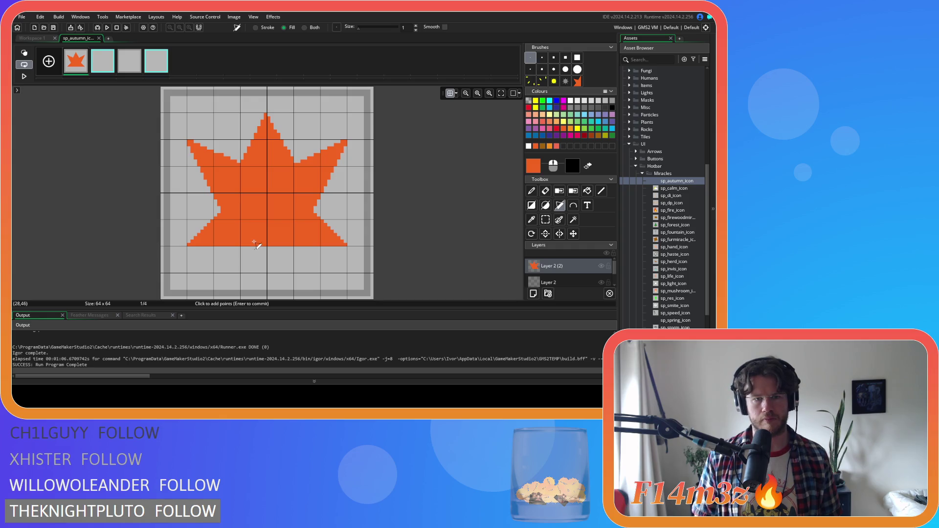
key(Return)
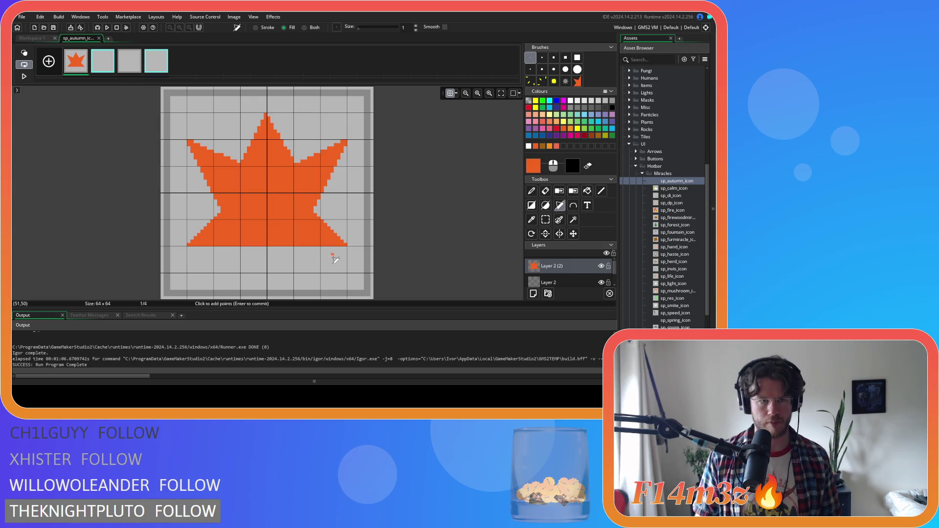
key(ctrl+z)
key(ctrl+z)
key(ctrl+z)
key(ctrl+y)
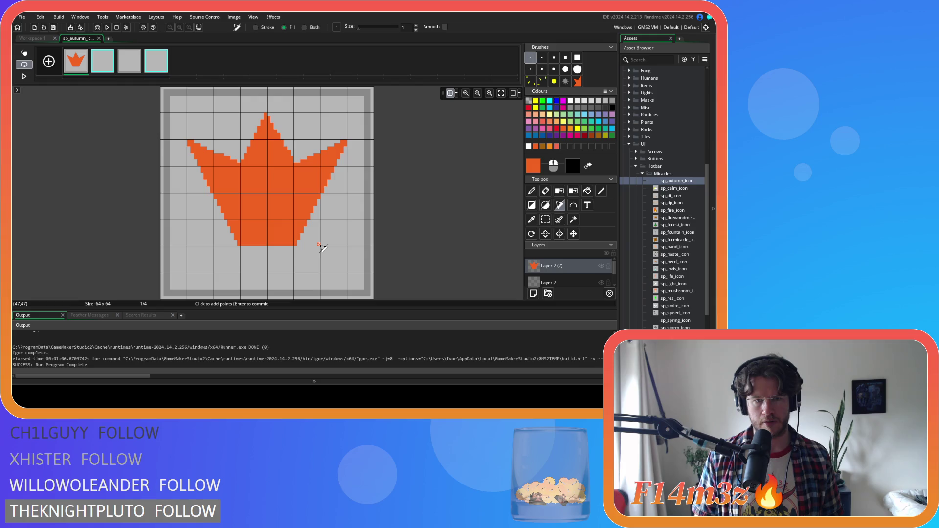
click(345, 245)
click(297, 245)
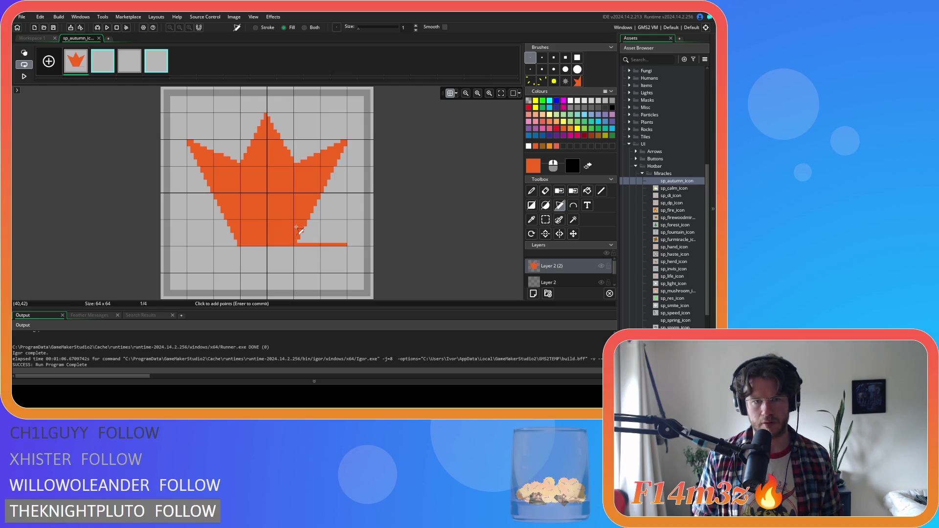
Place the remaining polygon points to close the lower-right and lower-left lobes
click(295, 222)
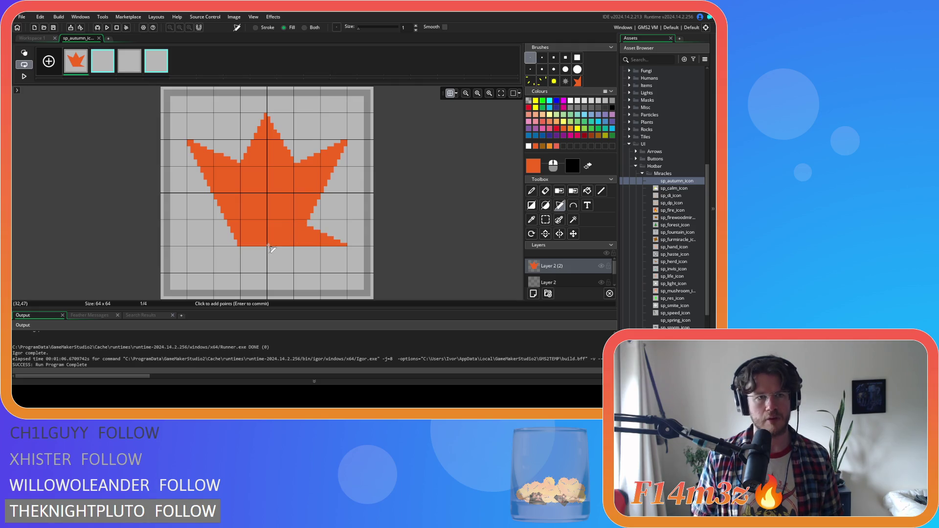
click(297, 245)
click(319, 245)
click(300, 226)
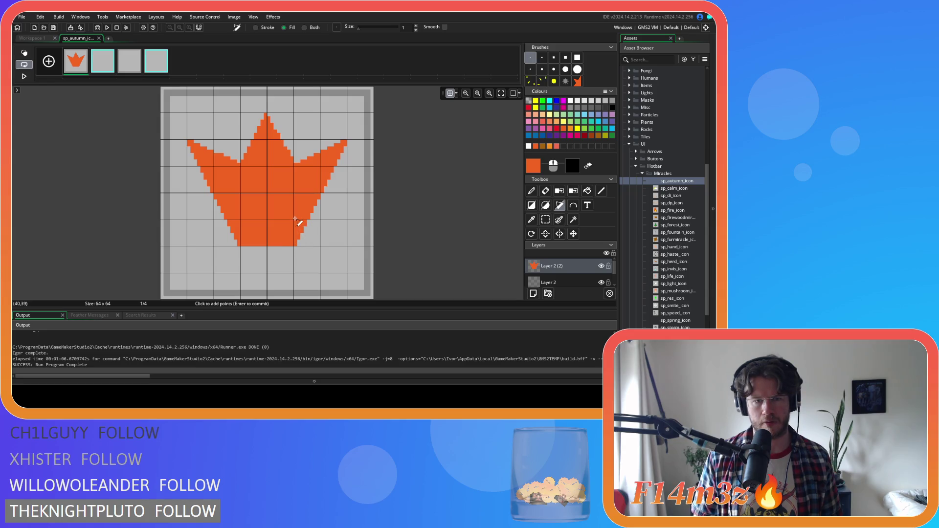
click(347, 218)
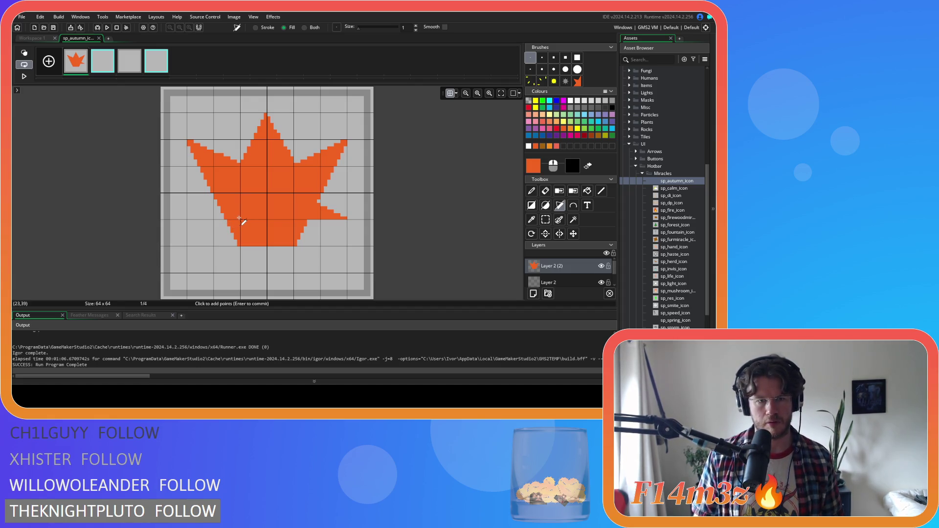
click(187, 217)
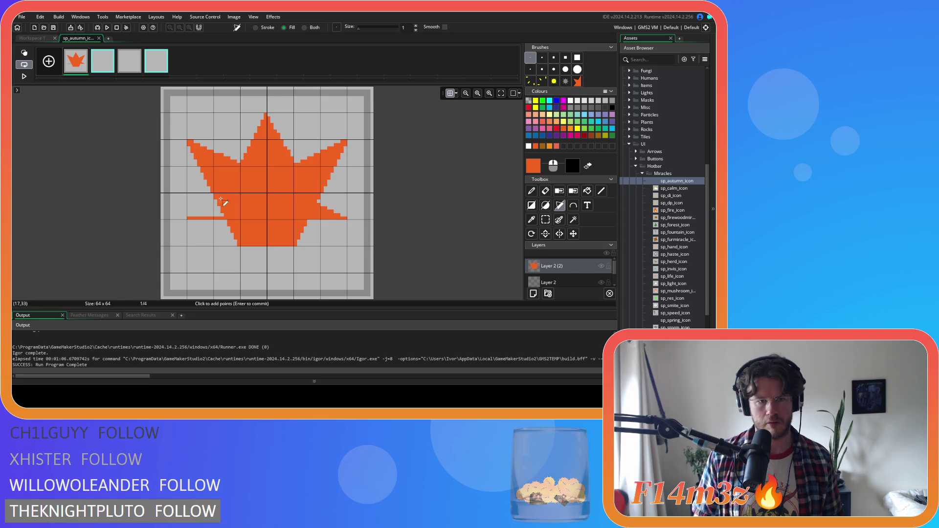
click(239, 195)
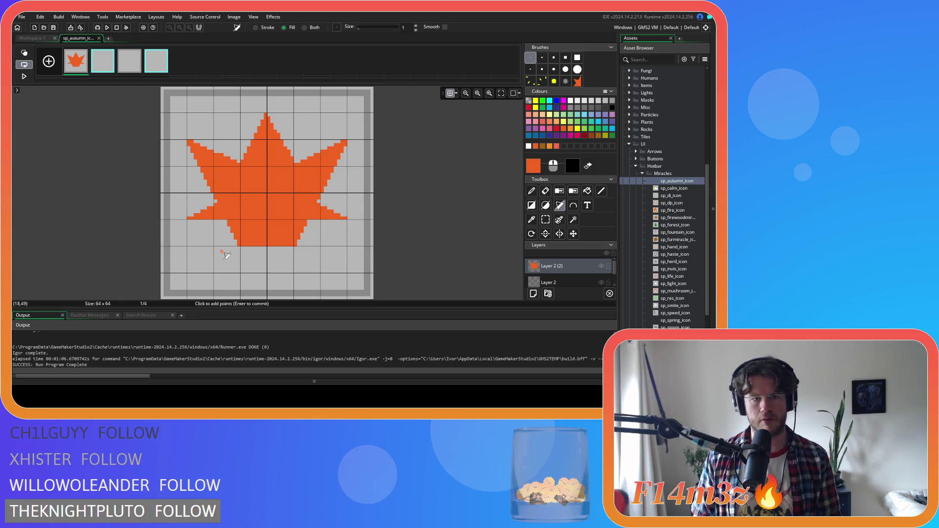
click(546, 220)
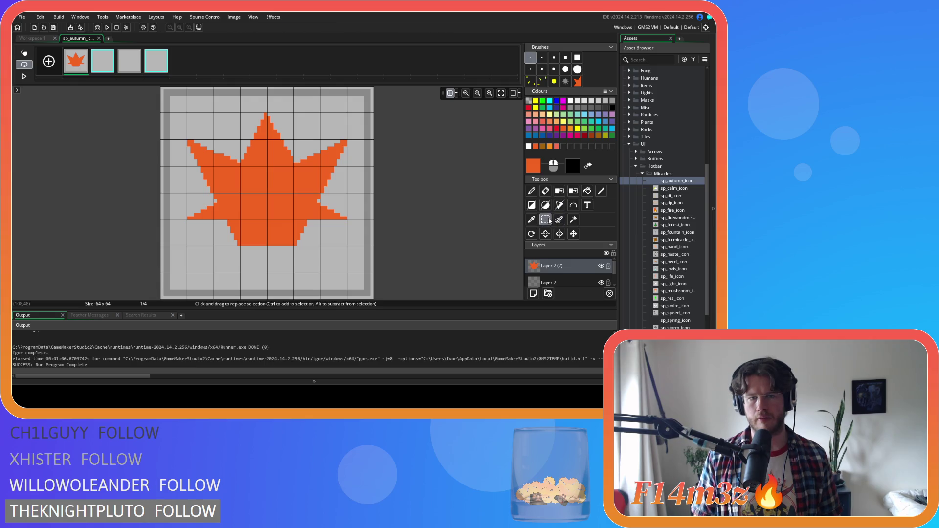
Delete the strip below the leaf and draw a filled orange rectangle stem beneath it
drag(324, 269, 218, 220)
key(Delete)
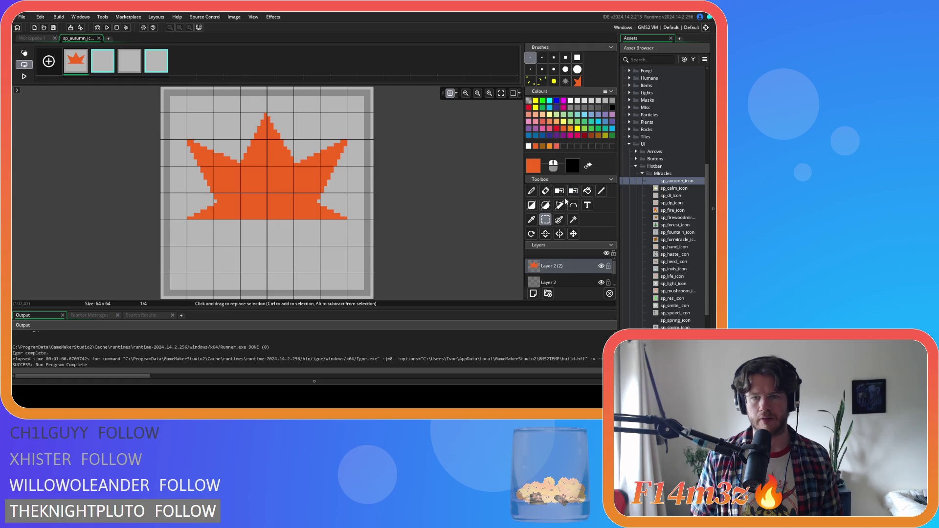
click(532, 205)
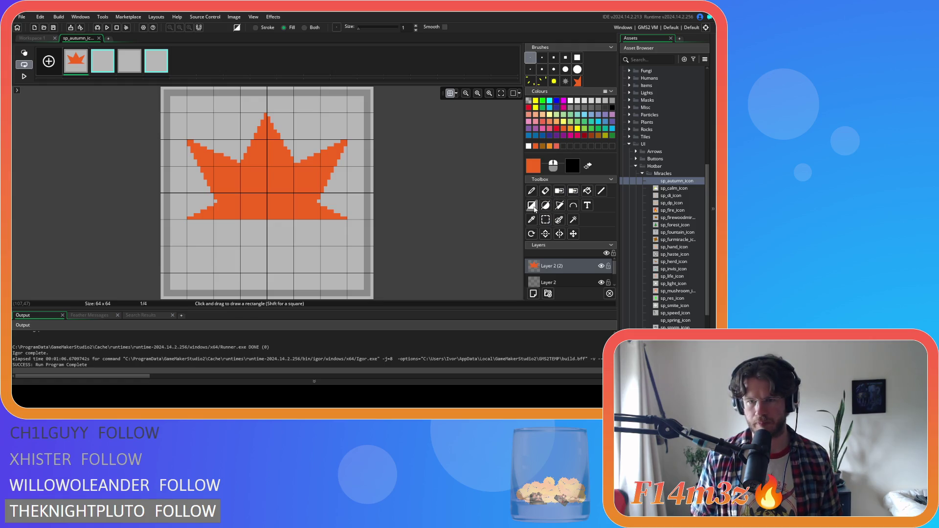
drag(260, 218, 272, 244)
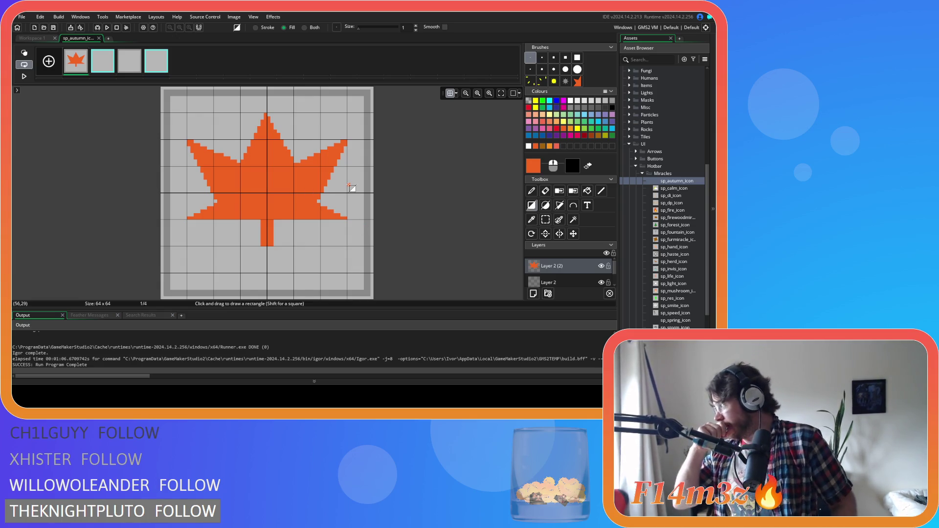
key(d)
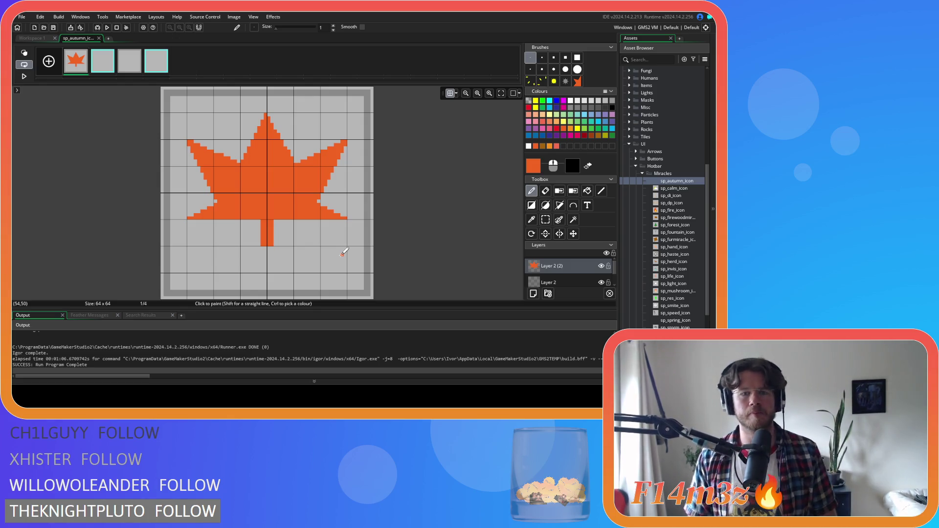
click(36, 39)
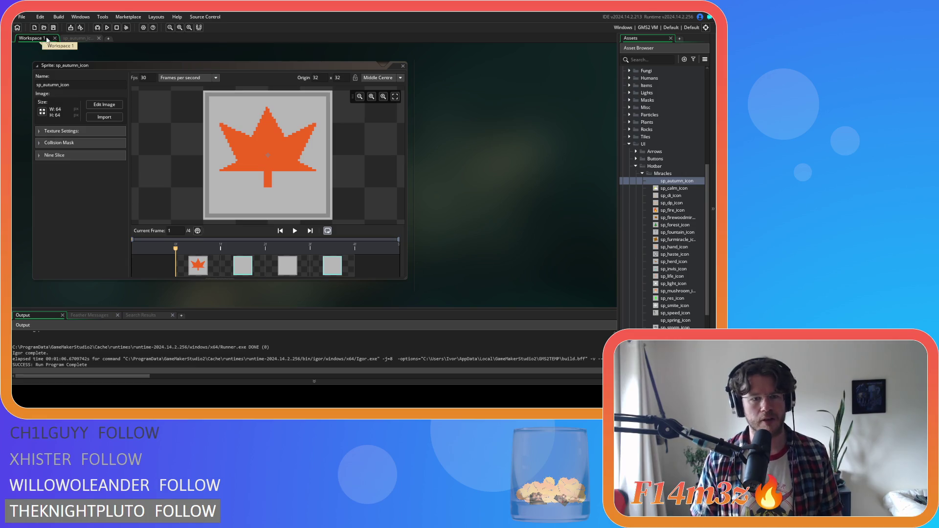
click(74, 38)
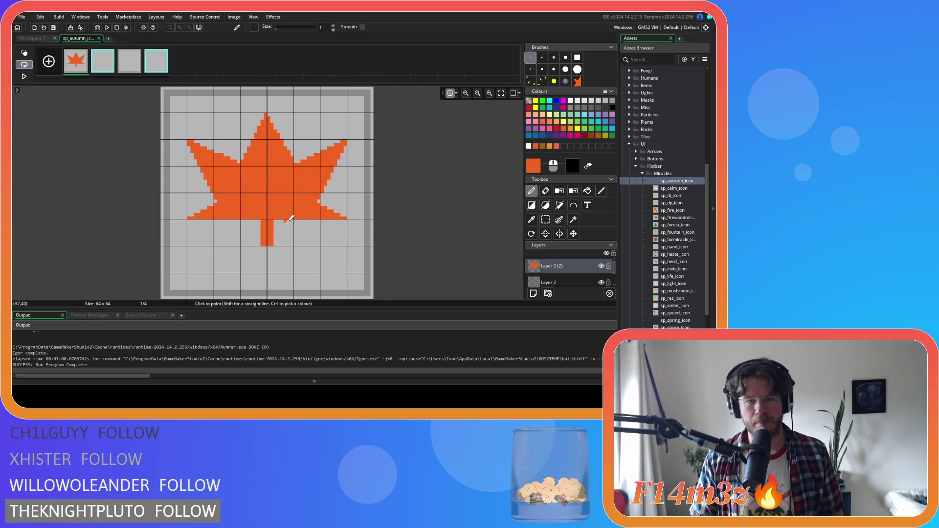
key(ctrl+z)
key(ctrl+z)
key(ctrl+z)
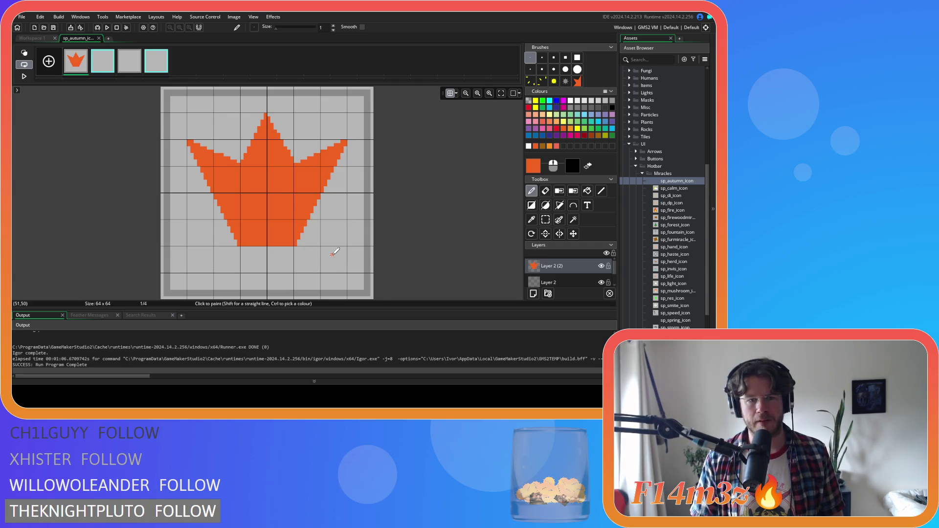
Redraw the leaf's pointed lower-right and lower-left lobes as filled polygons
click(561, 207)
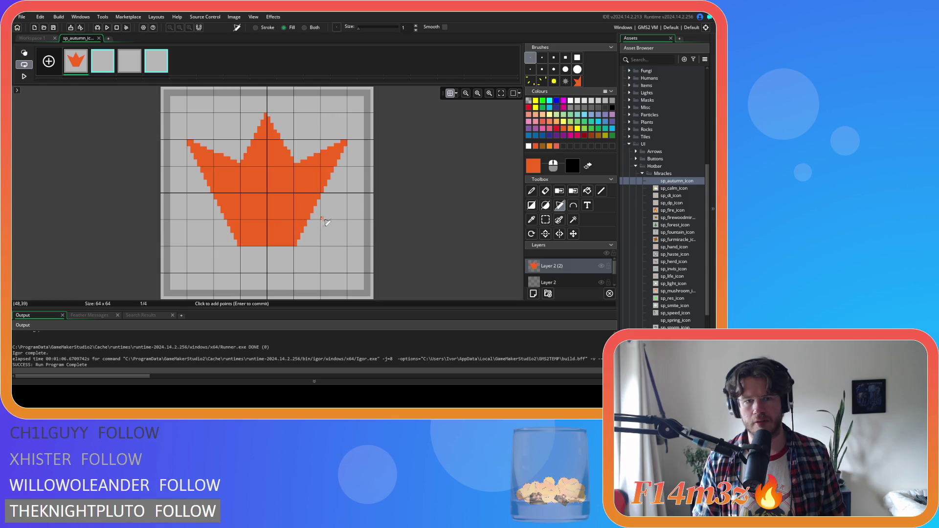
click(346, 219)
click(296, 171)
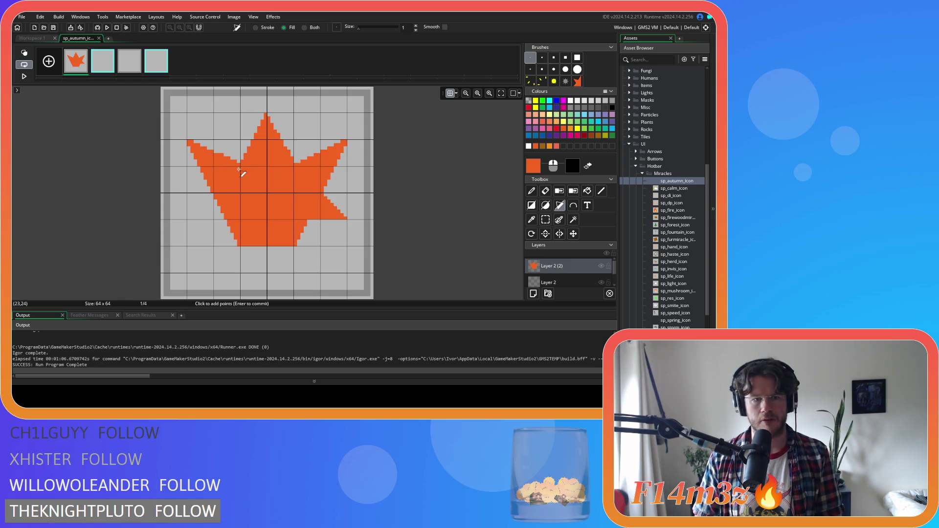
click(190, 219)
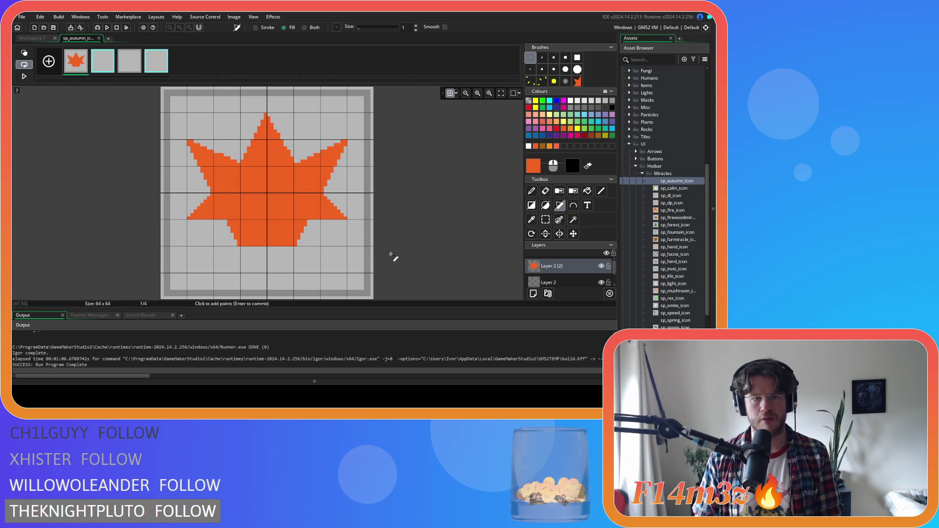
click(545, 219)
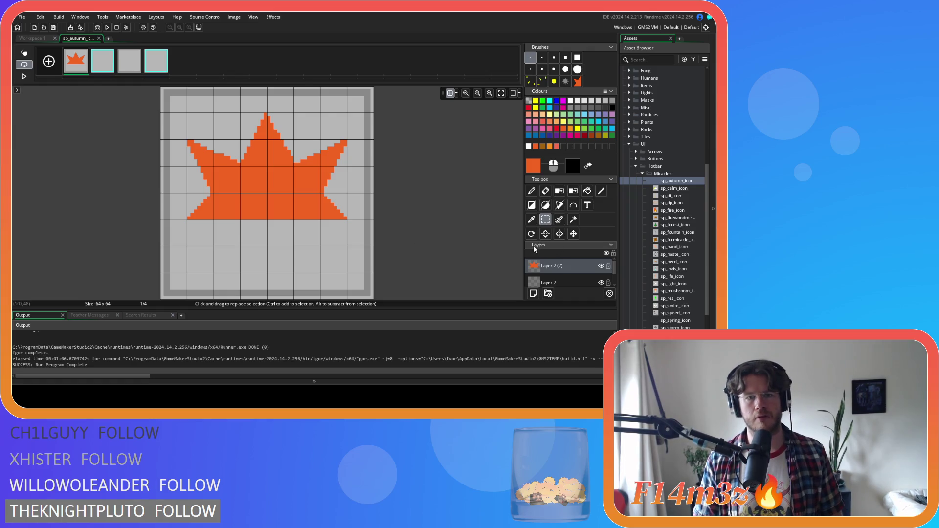
Draw a filled rectangle stem, then undo the stem and lower-leaf edits back to the crown
click(531, 205)
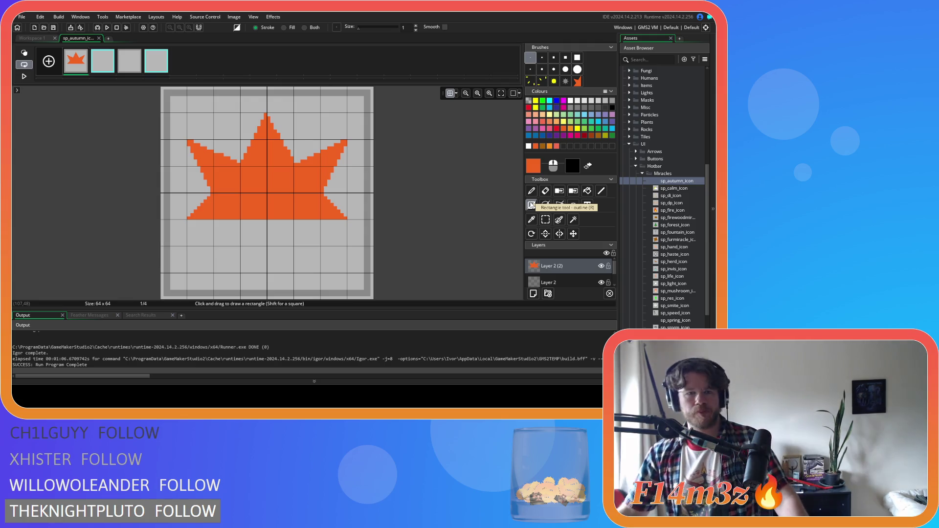
click(531, 205)
drag(262, 219, 273, 245)
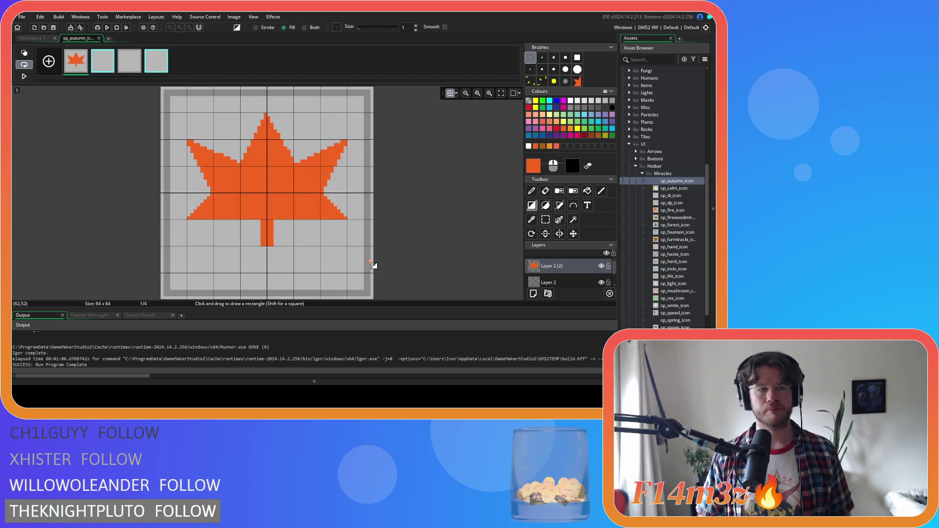
key(ctrl+z)
key(ctrl+z)
key(ctrl+z)
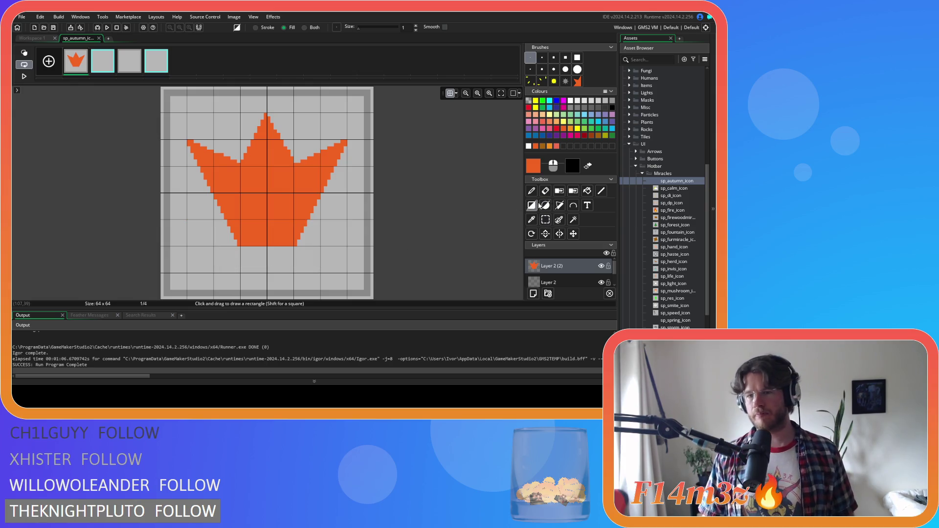
click(559, 206)
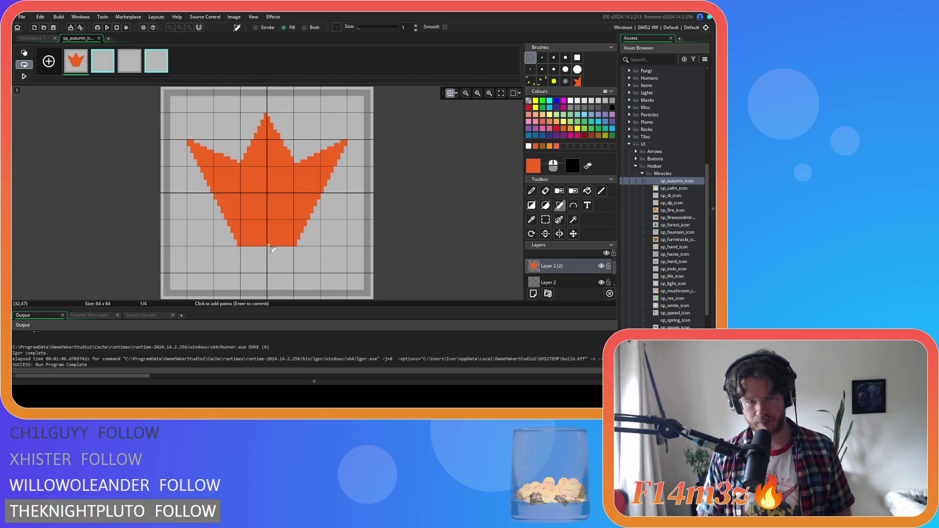
Fill the crown's base with a polygon reaching out to the lower right and lower left
click(268, 246)
click(345, 245)
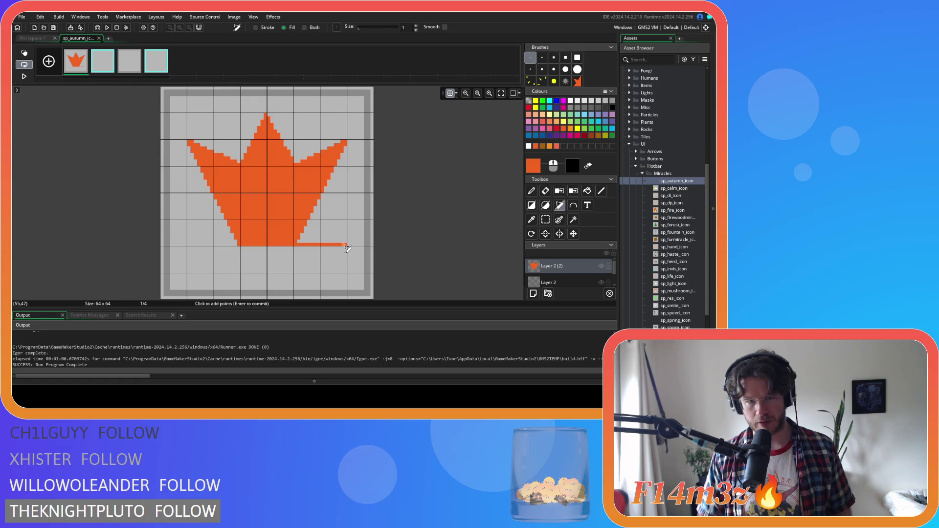
click(295, 194)
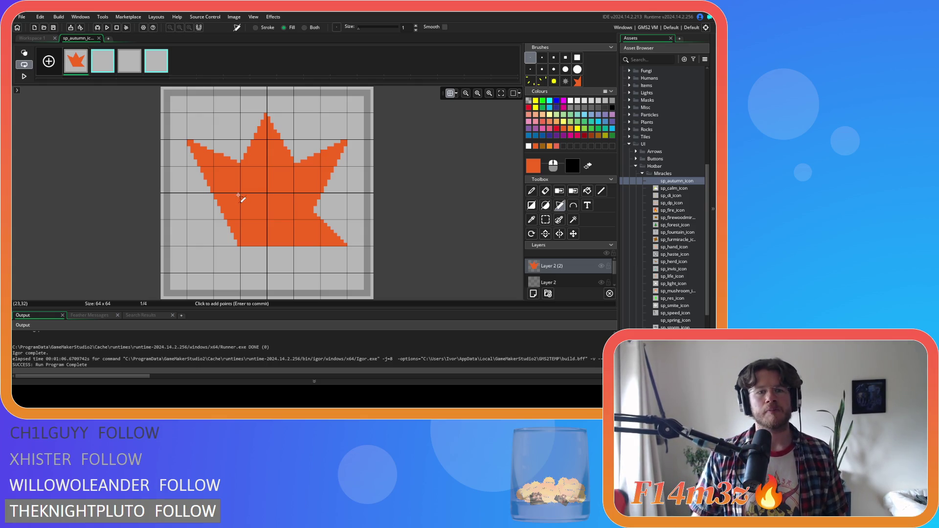
click(188, 244)
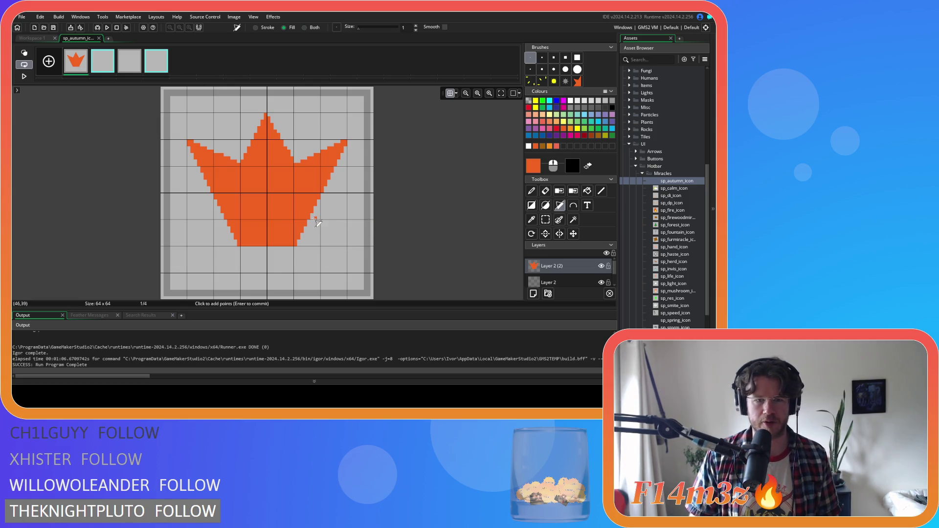
Draw a second base polygon, undoing a misplaced point, to shape pointed lower-right and lower-left lobes
click(295, 246)
click(320, 245)
click(295, 222)
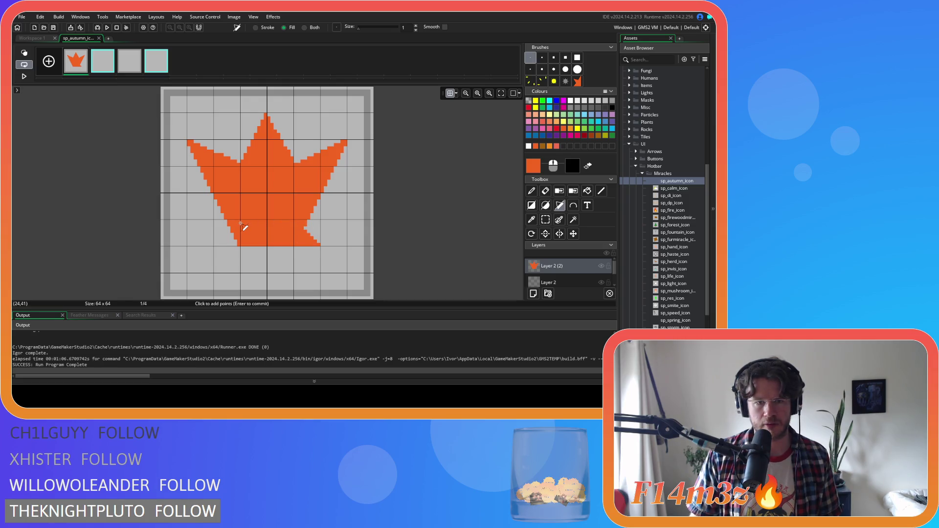
click(214, 246)
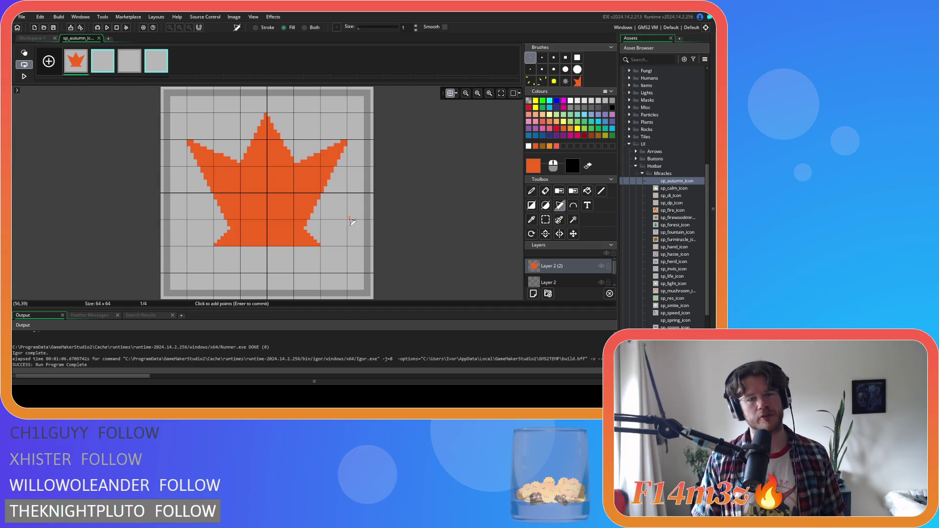
key(ctrl+z)
key(ctrl+z)
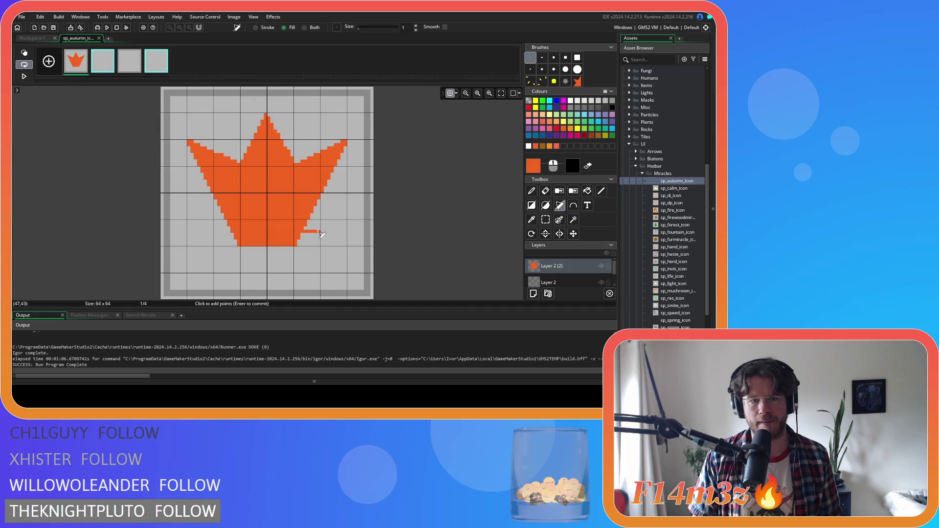
click(319, 232)
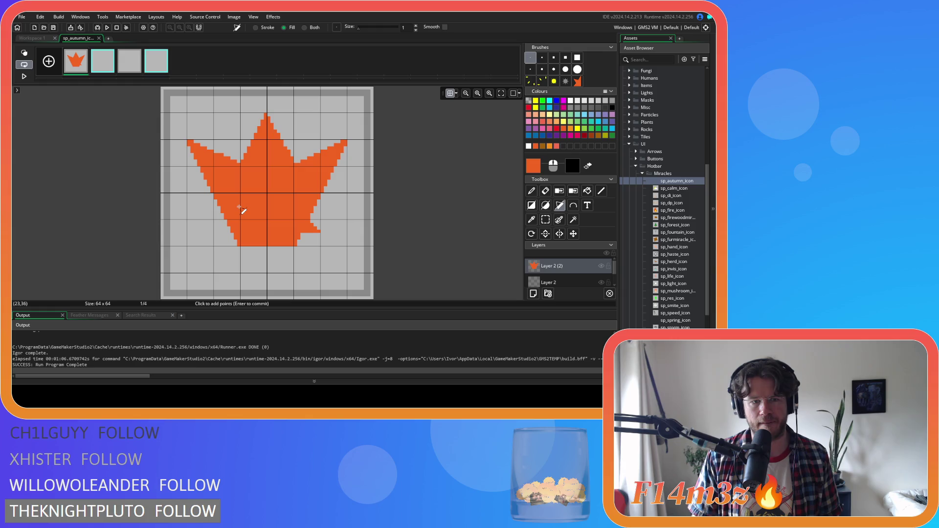
click(216, 231)
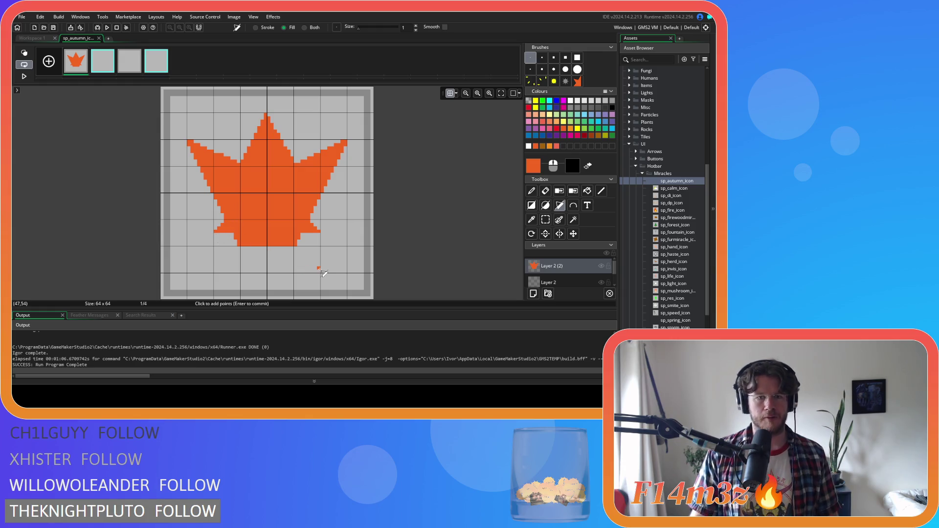
click(546, 220)
Add polygon points at the right notch and the lower-left lobe so the leaf is symmetrical
drag(323, 264, 205, 235)
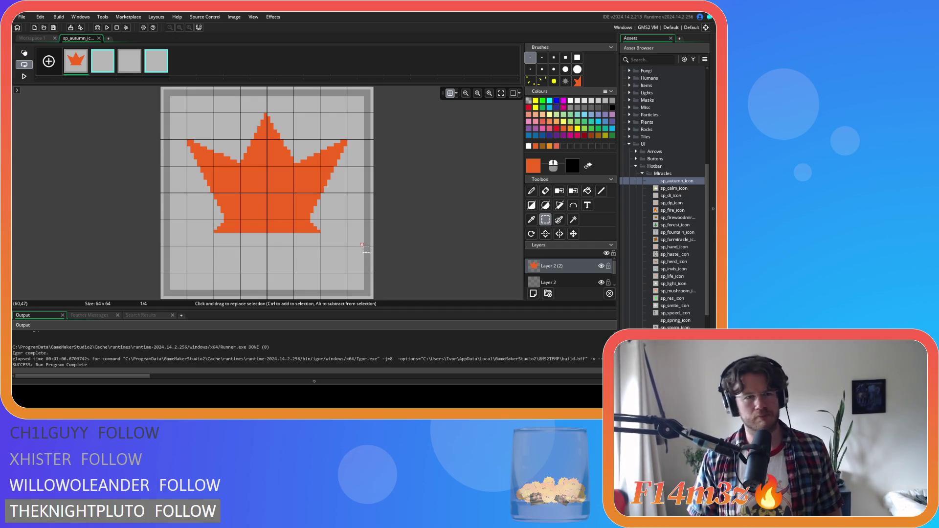
key(ctrl+z)
key(ctrl+z)
key(ctrl+z)
key(ctrl+y)
click(559, 205)
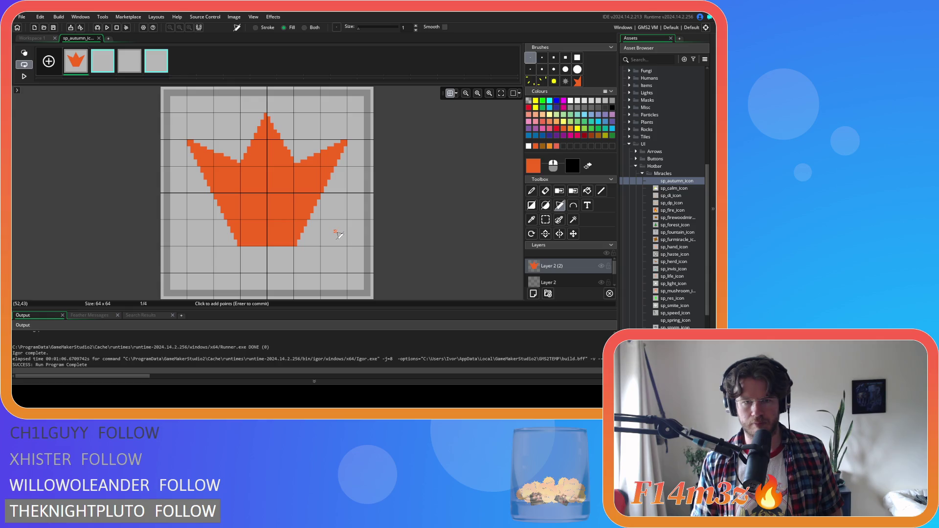
click(333, 232)
click(295, 196)
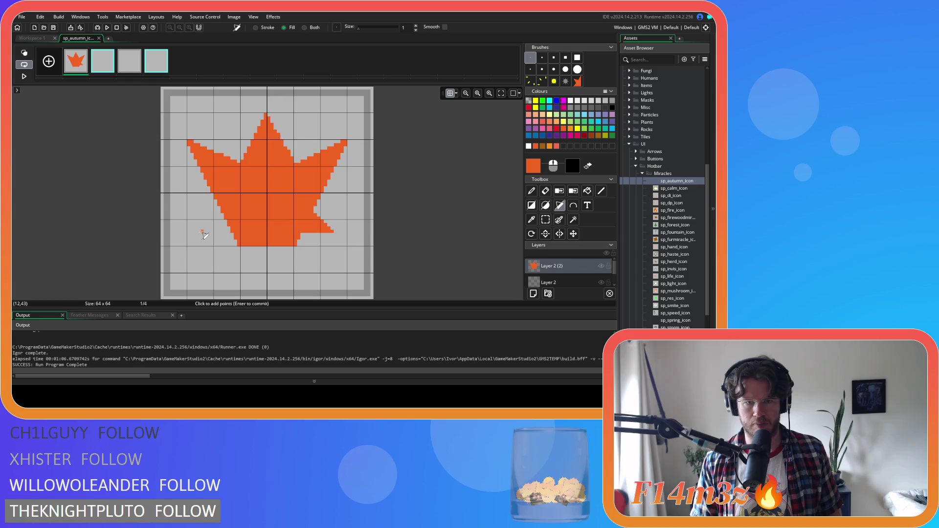
click(203, 233)
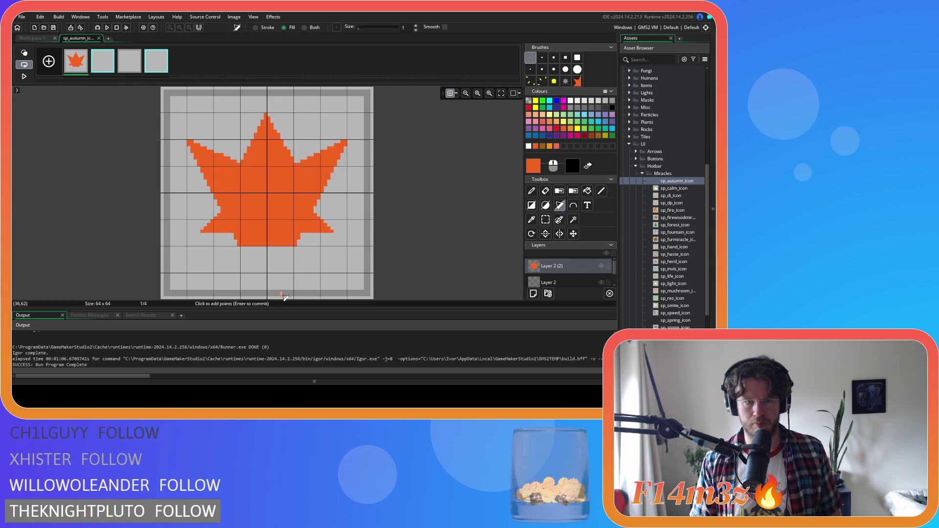
Commit the leaf shape and delete the stray pixels in the area just beneath it
key(s)
click(344, 184)
mouse_move(307, 264)
mouse_down()
mouse_move(251, 261)
mouse_move(221, 235)
mouse_up()
key(Delete)
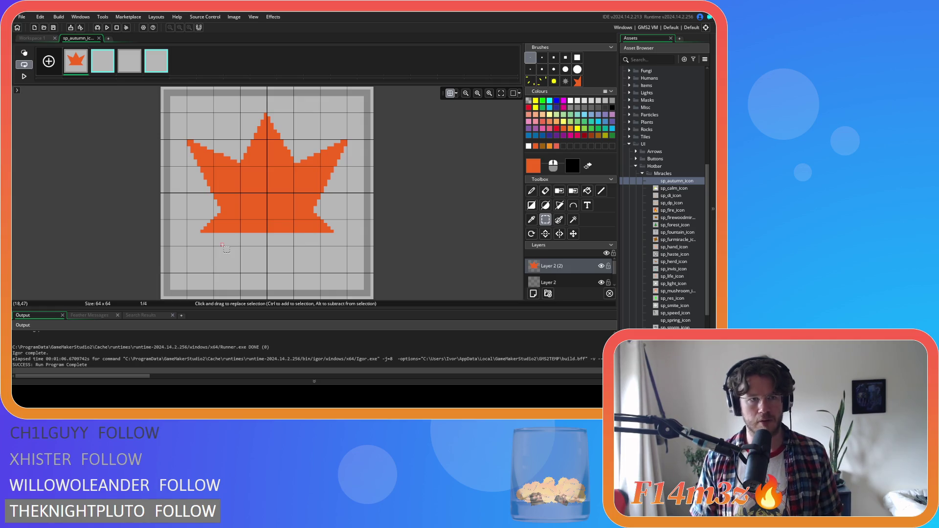
key(ctrl+z)
key(ctrl+y)
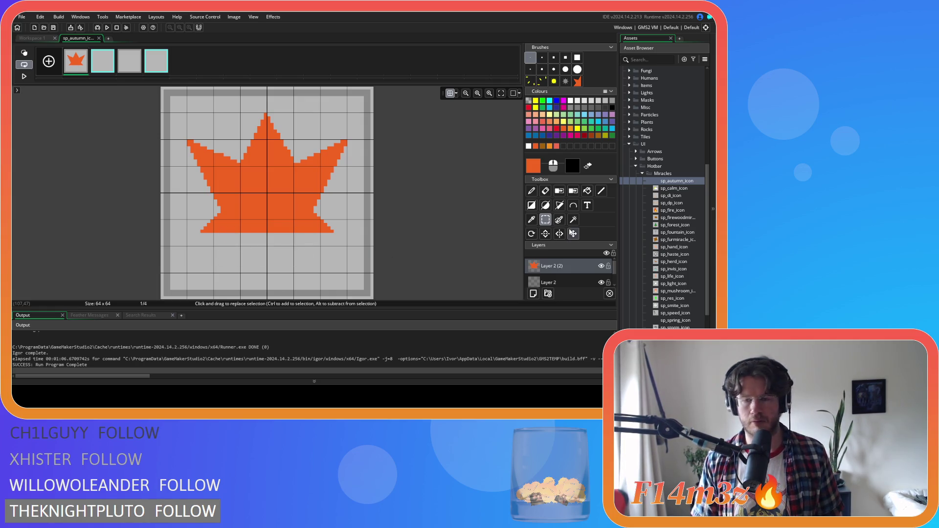
Draw a narrow filled orange rectangle below the leaf as its stem, then check it in Workspace 1
click(534, 207)
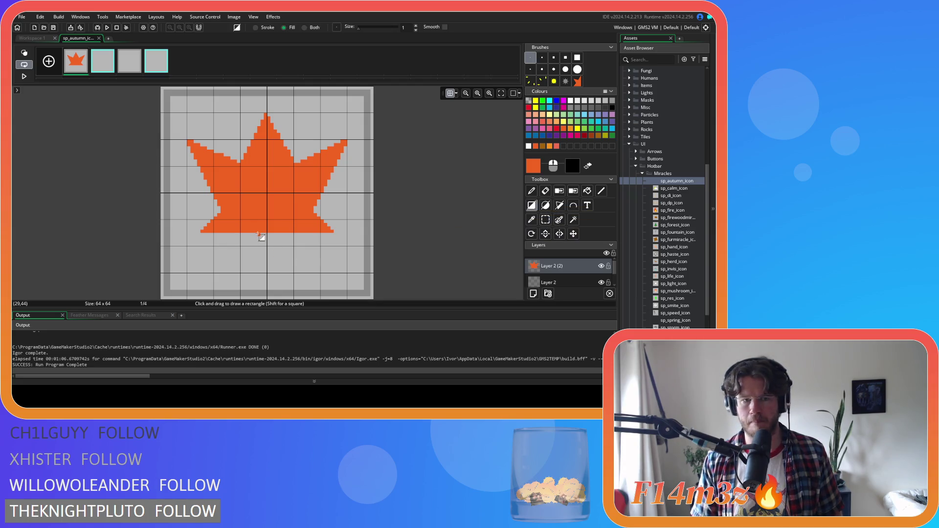
mouse_move(261, 235)
mouse_down()
mouse_move(271, 258)
mouse_move(271, 233)
mouse_move(273, 259)
mouse_up()
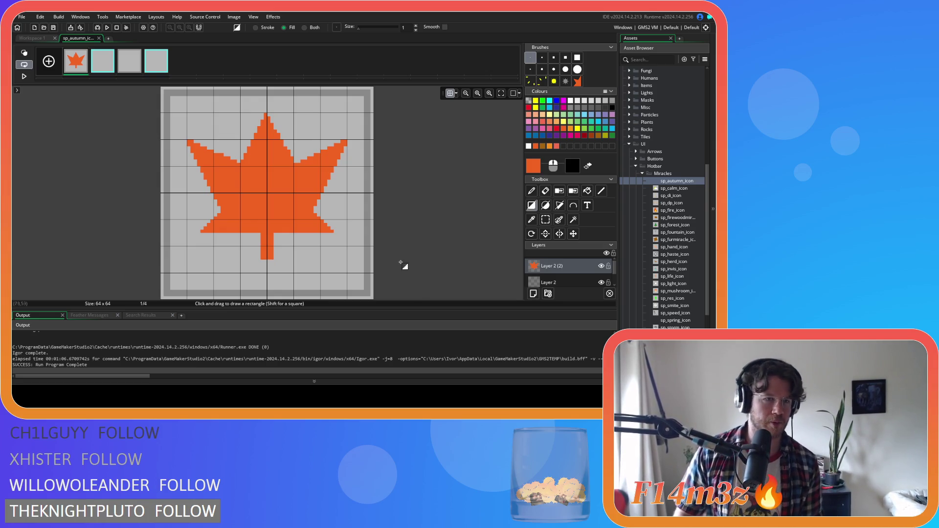
click(37, 38)
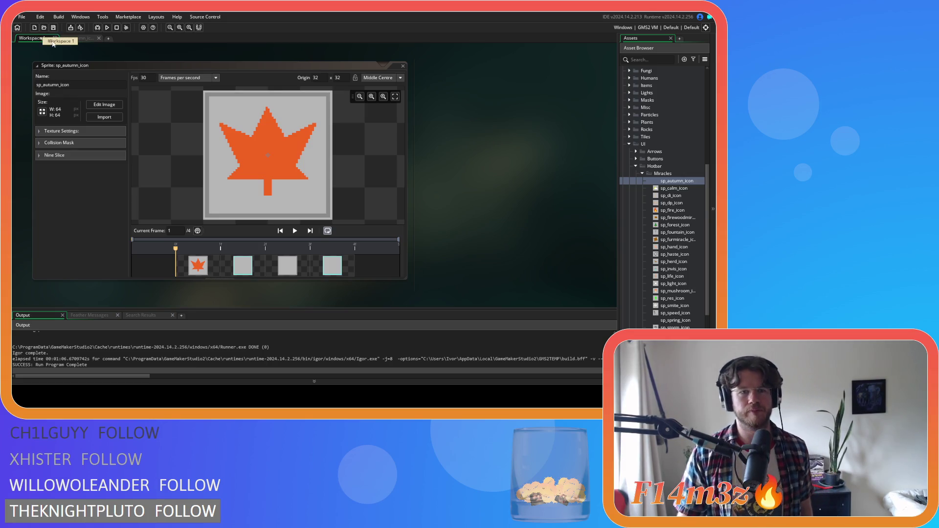
click(84, 39)
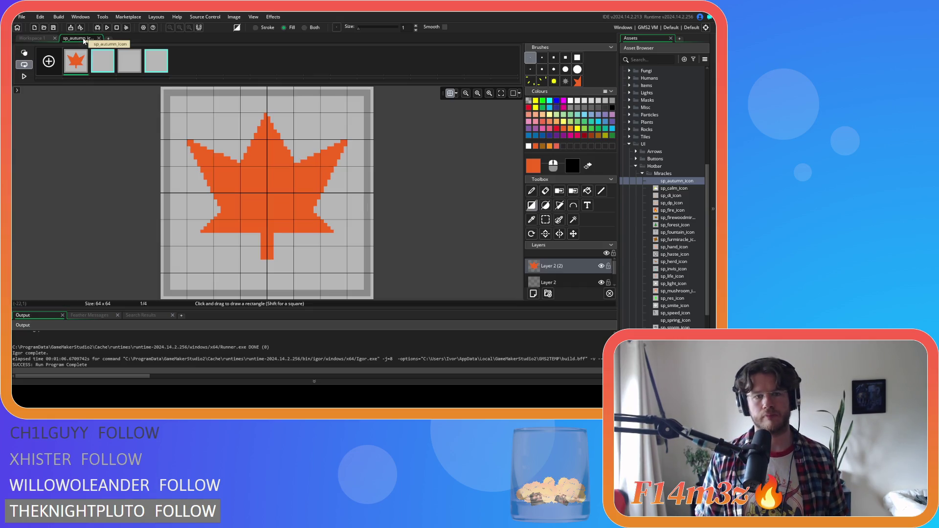
Nudge the leaf with the Move tool, adjust its height, and preview it in Workspace 1
click(573, 234)
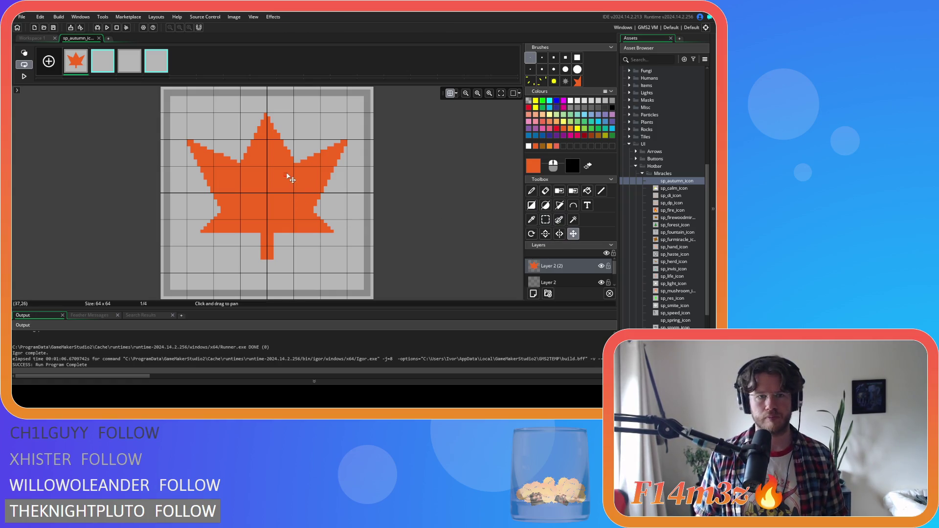
key(Down)
key(Down)
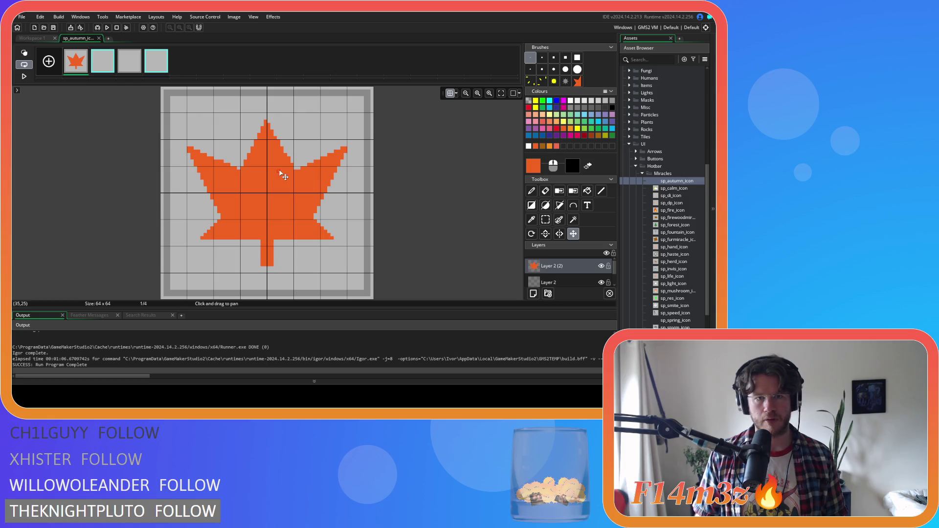
mouse_move(283, 177)
mouse_down()
mouse_move(285, 161)
mouse_move(284, 170)
mouse_up()
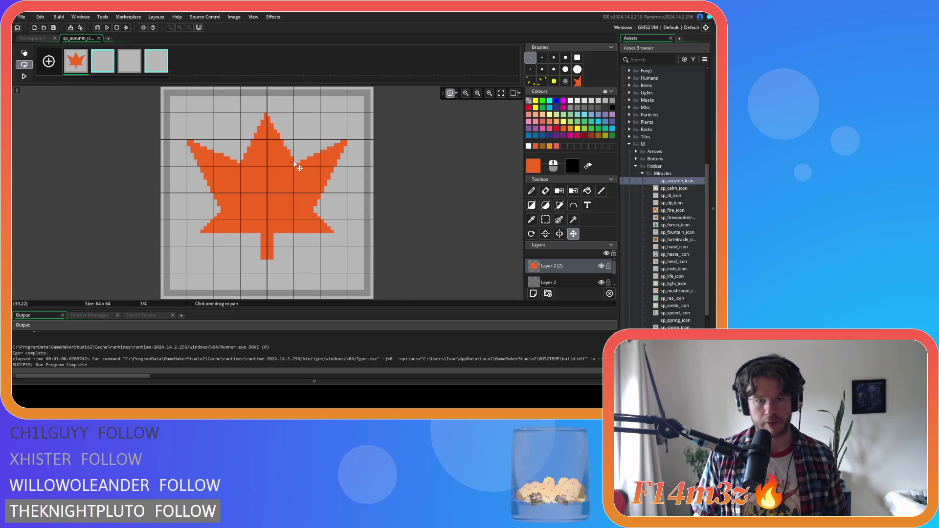
click(532, 191)
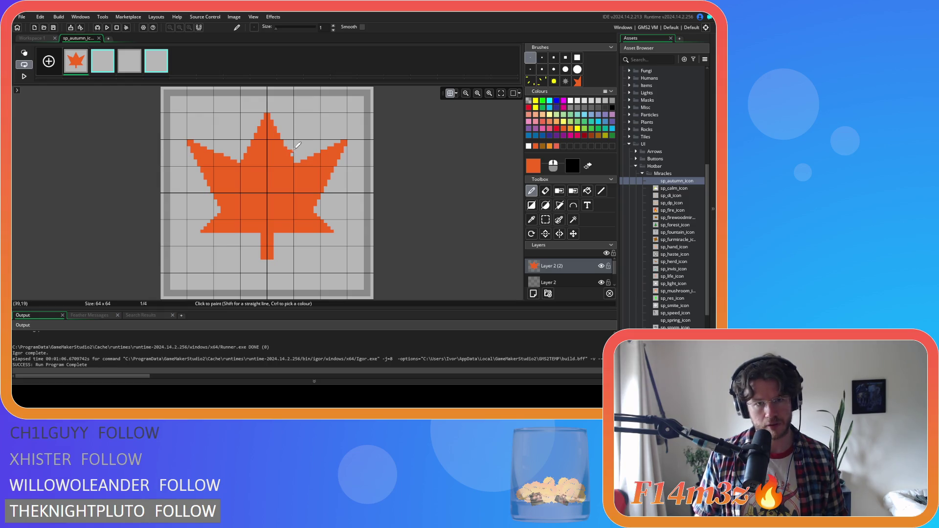
key(e)
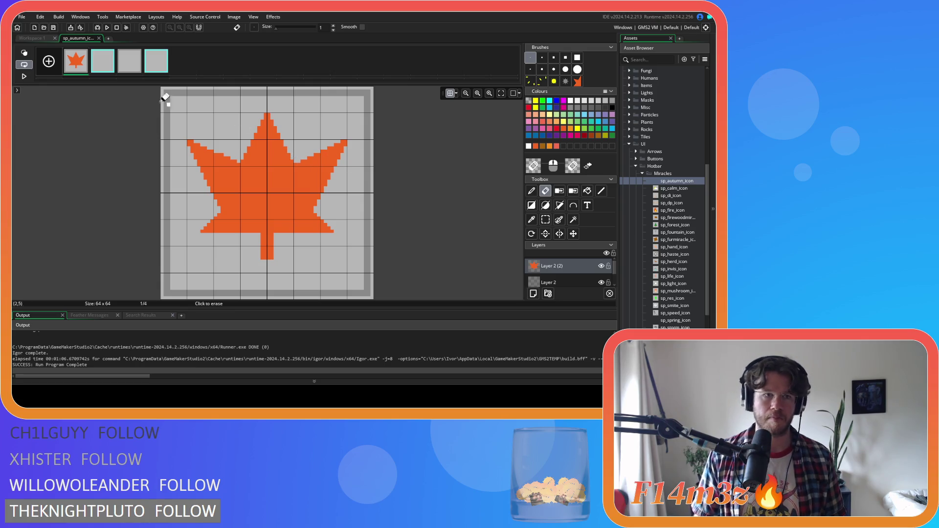
click(39, 39)
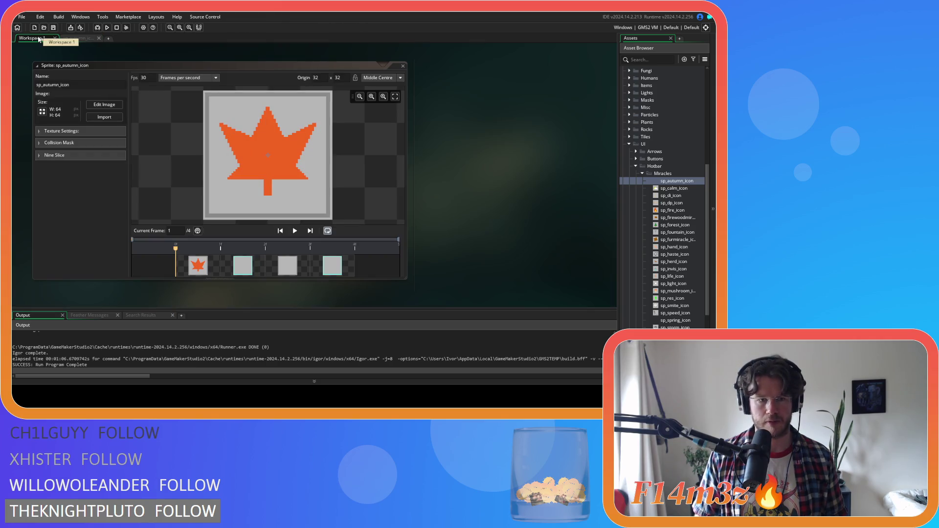
click(75, 37)
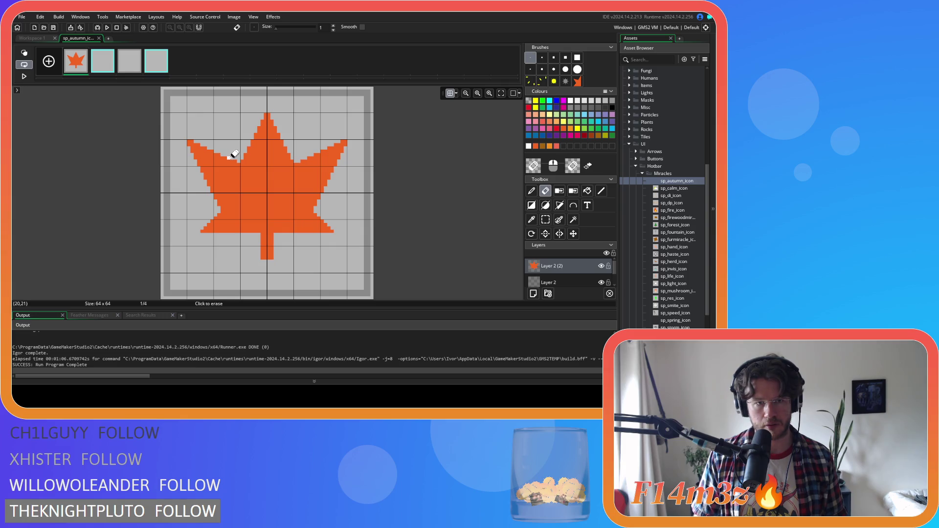
Reposition the leaf with the Move tool and compare it in Workspace 1 until it sits centred
click(34, 38)
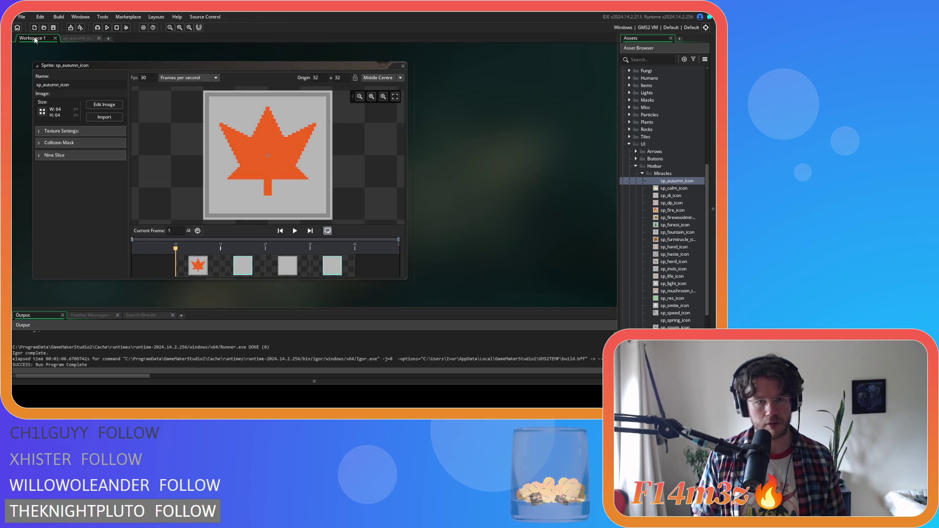
click(78, 38)
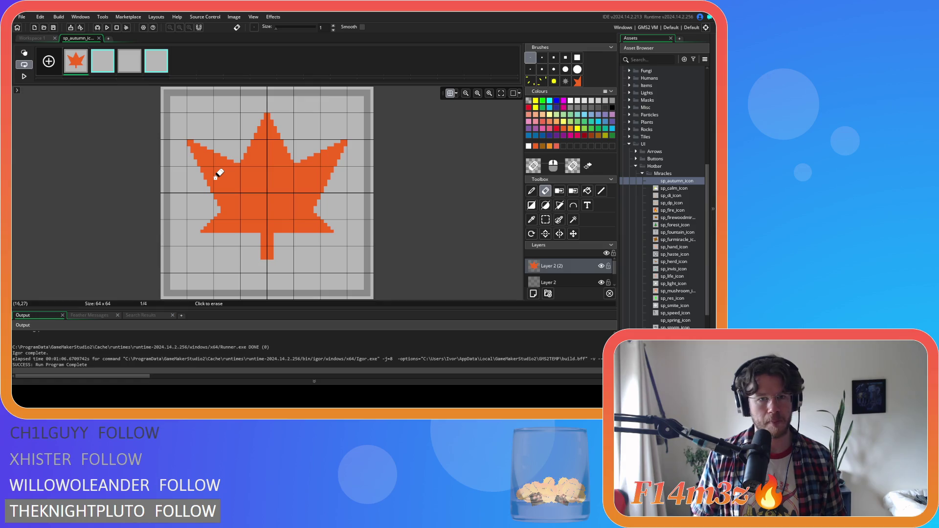
click(573, 234)
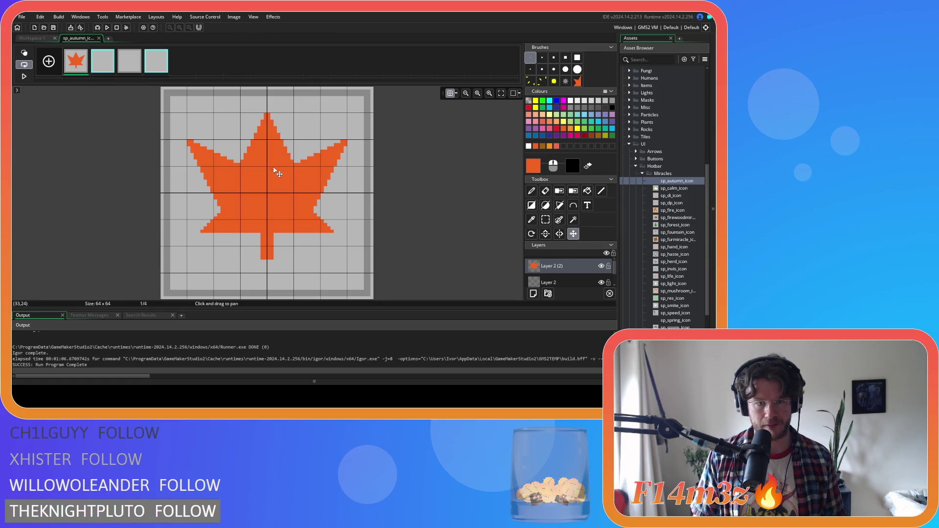
click(31, 38)
click(77, 39)
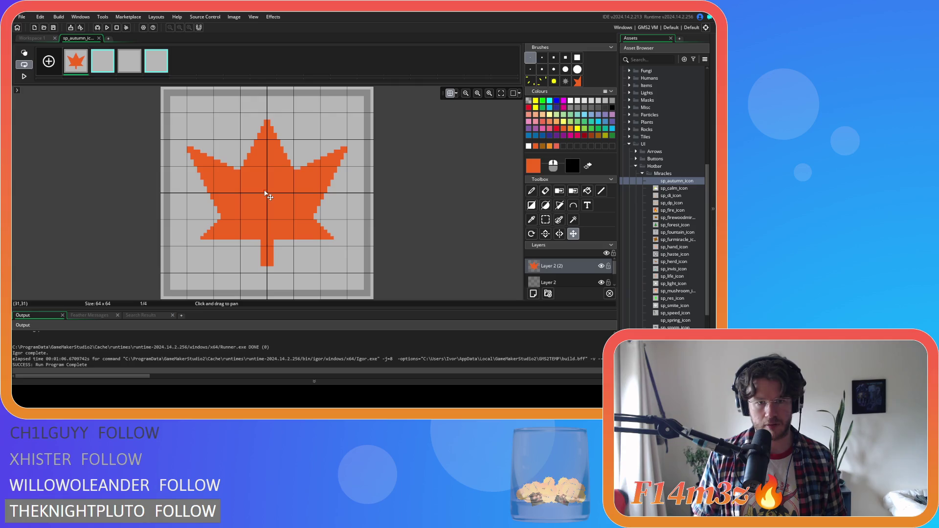
click(32, 39)
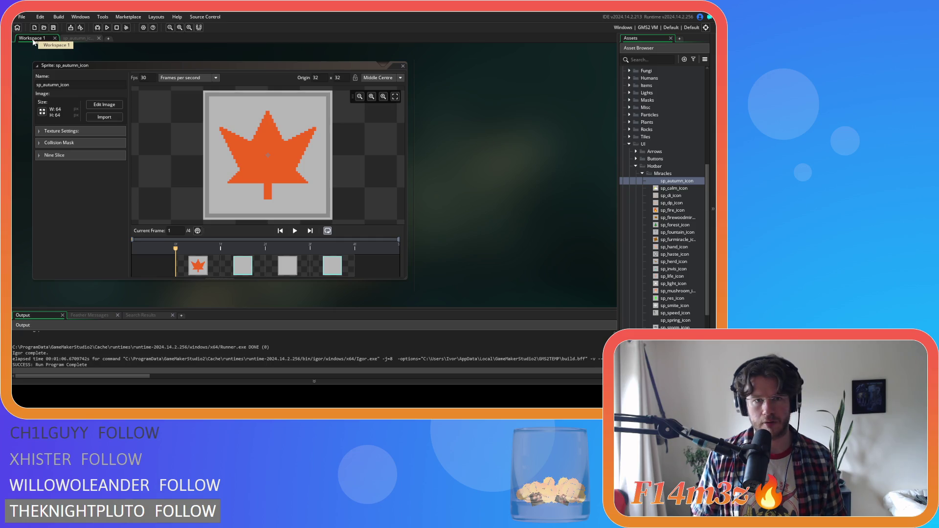
click(79, 38)
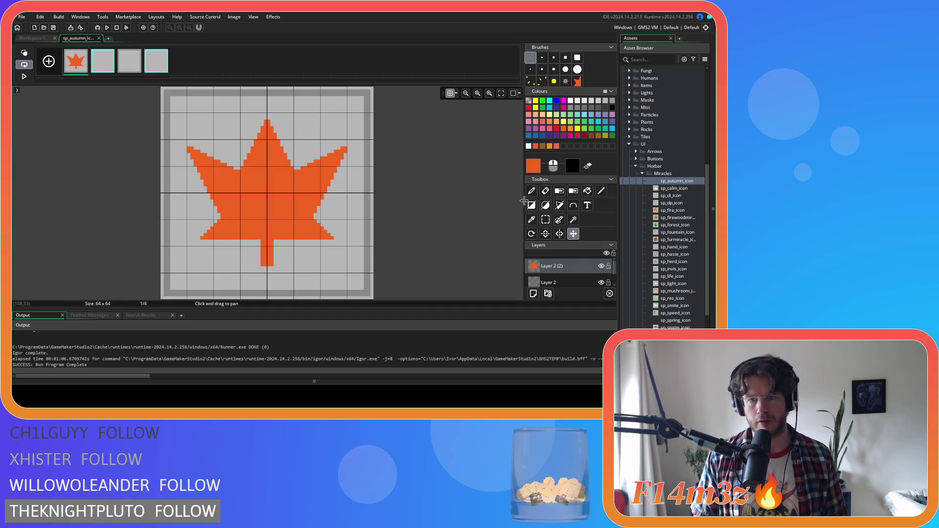
Copy the whole leaf as a brush and stamp it slightly down-left on Layer 2
key(ctrl+a)
key(ctrl+c)
key(ctrl+v)
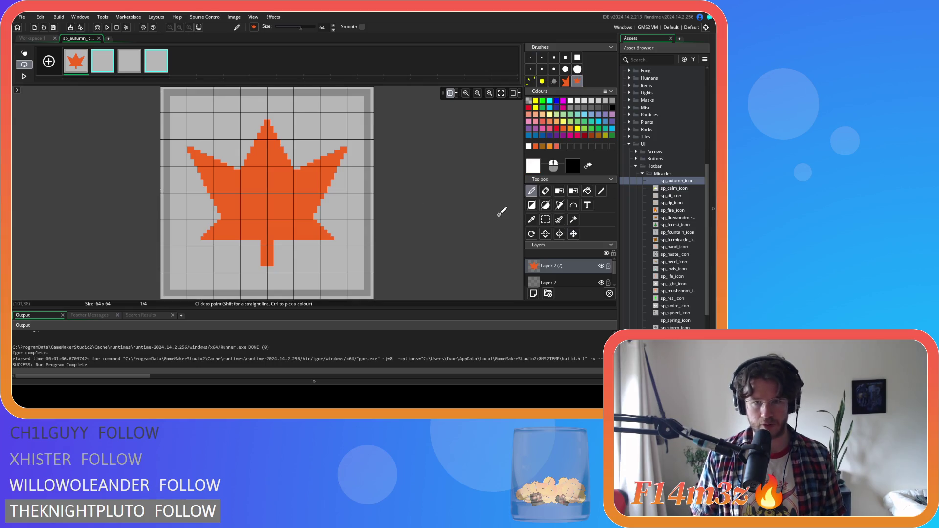
click(547, 282)
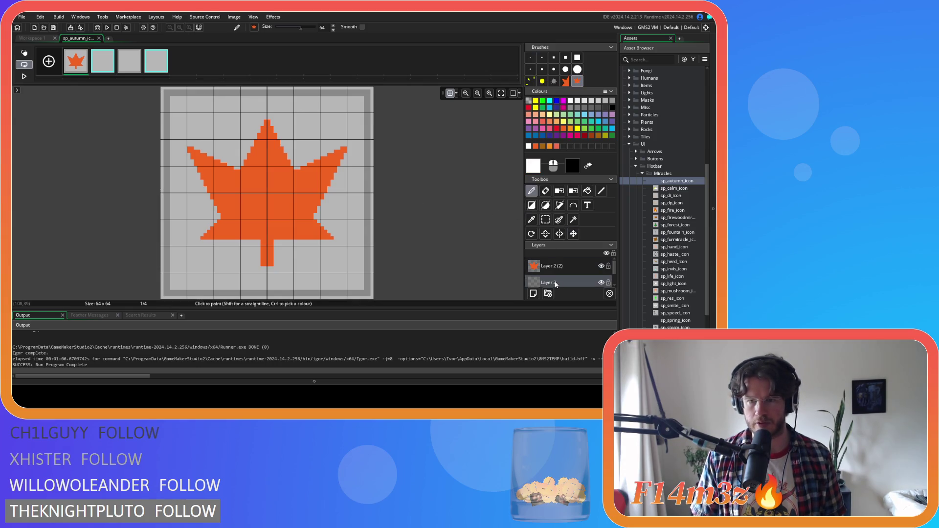
click(265, 199)
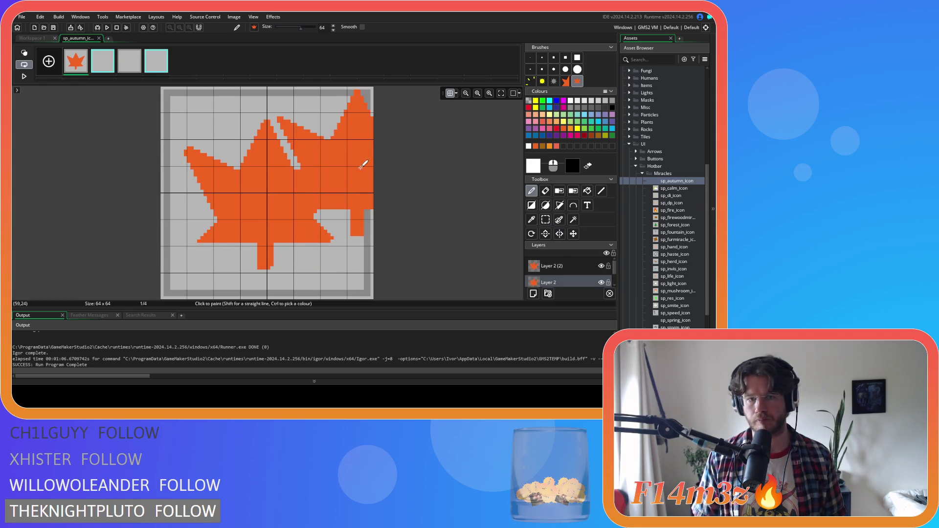
Flood-fill the stamped leaf copy with grey to make the drop shadow
click(588, 191)
ctrl+click(368, 170)
click(299, 187)
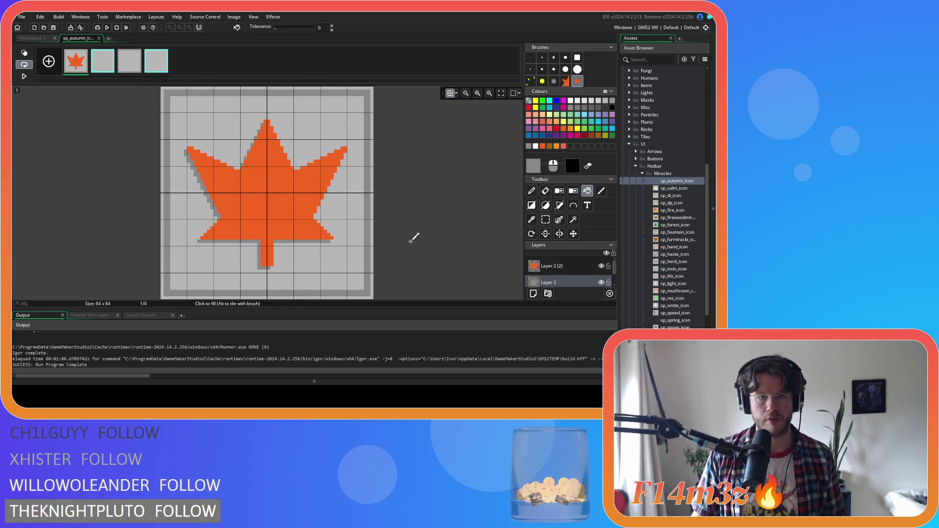
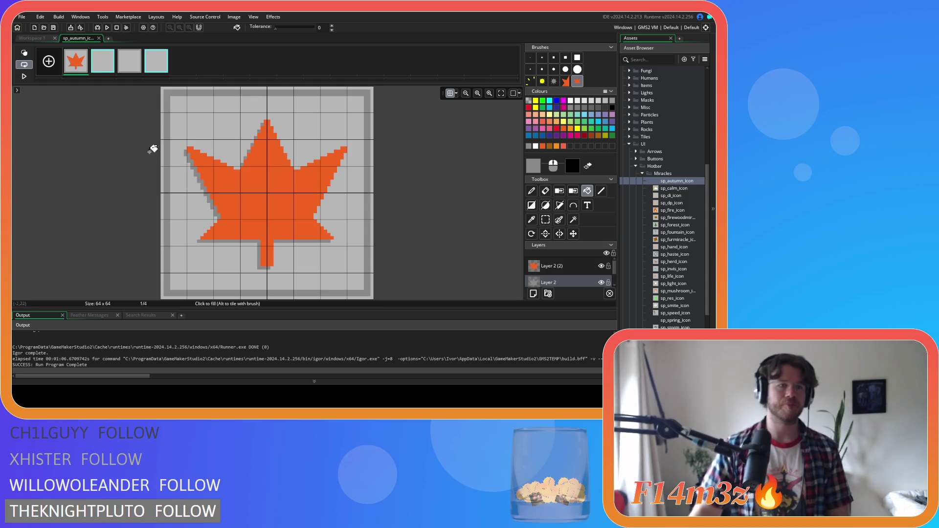
Stamp the orange leaf onto frame 2's upper layer with the leaf brush and compare it with frame 1
click(532, 191)
click(552, 265)
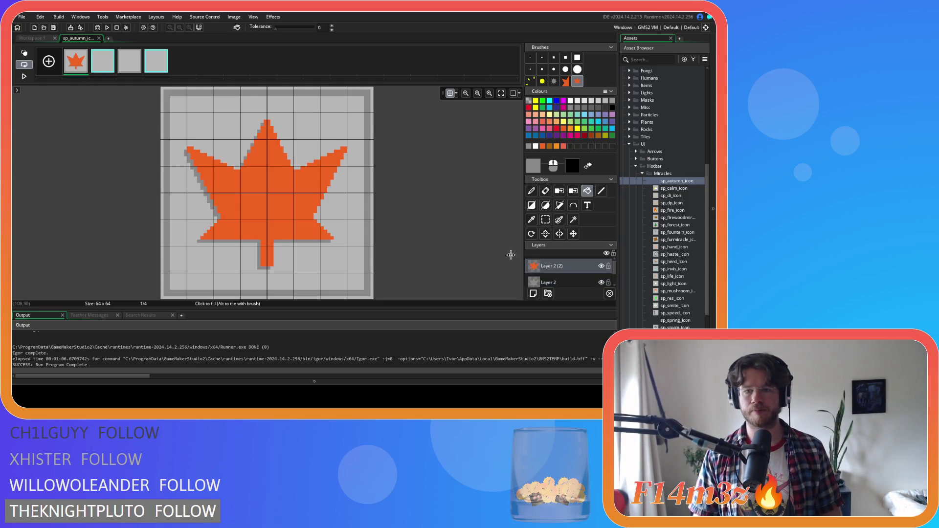
click(102, 62)
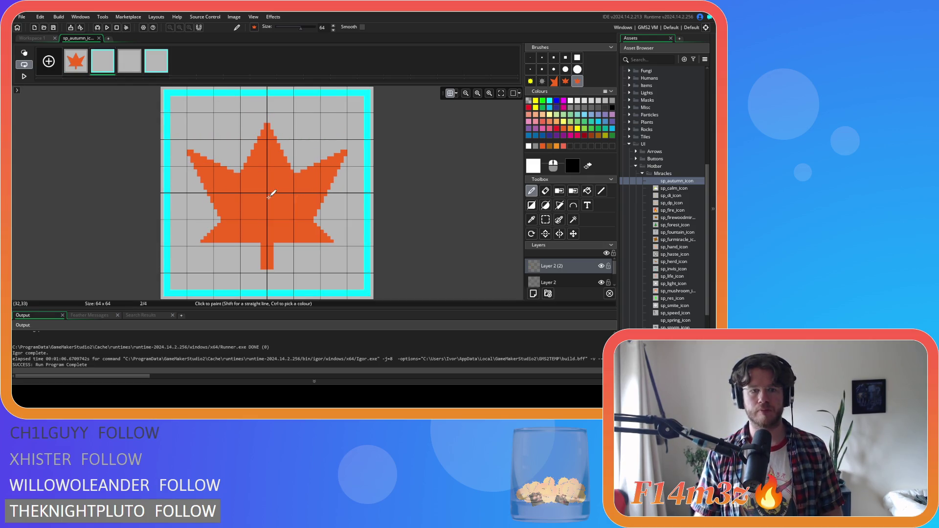
click(271, 194)
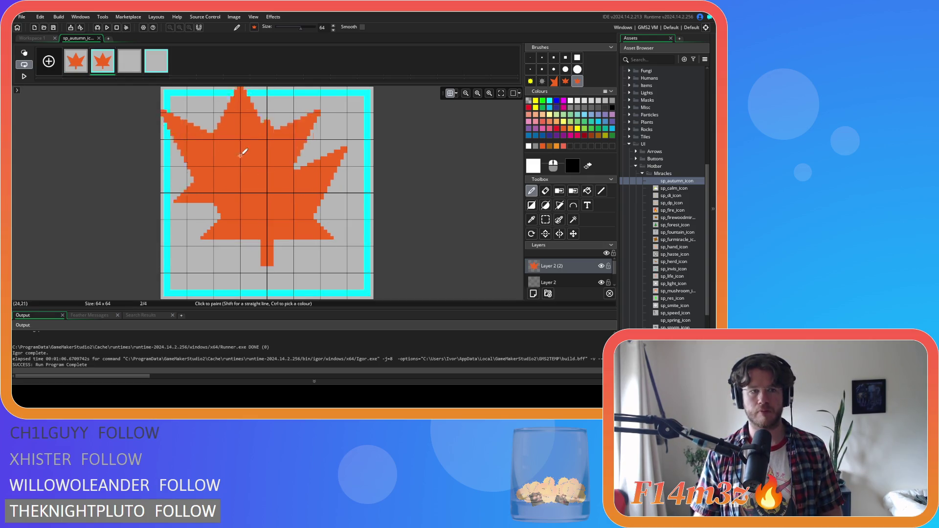
click(78, 63)
click(104, 64)
click(77, 62)
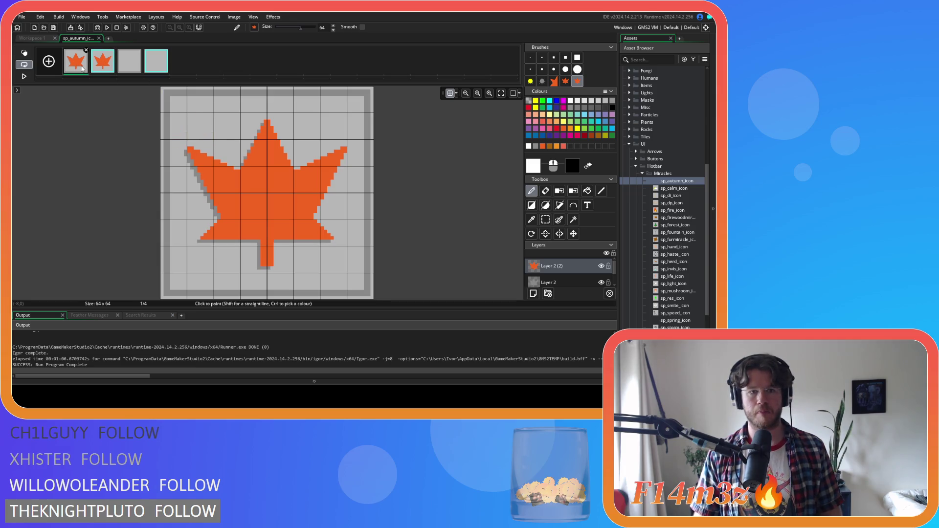
click(549, 282)
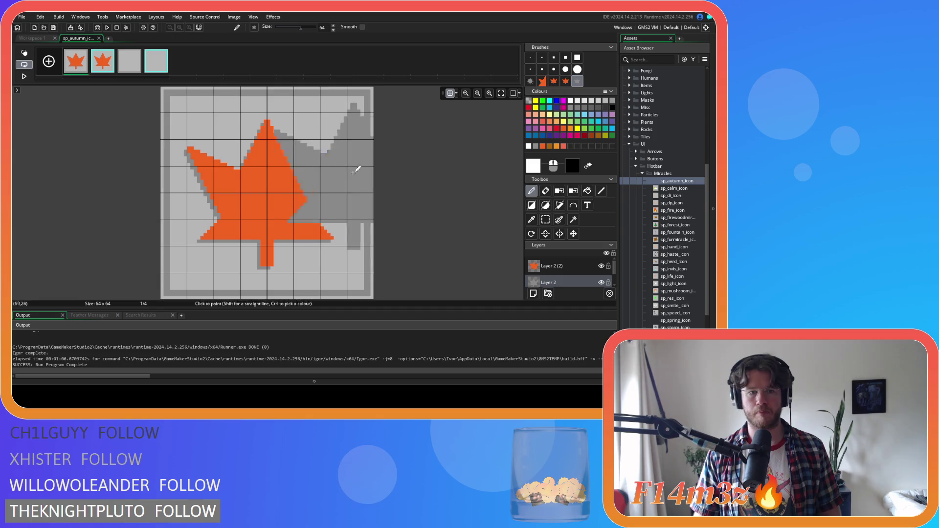
click(108, 68)
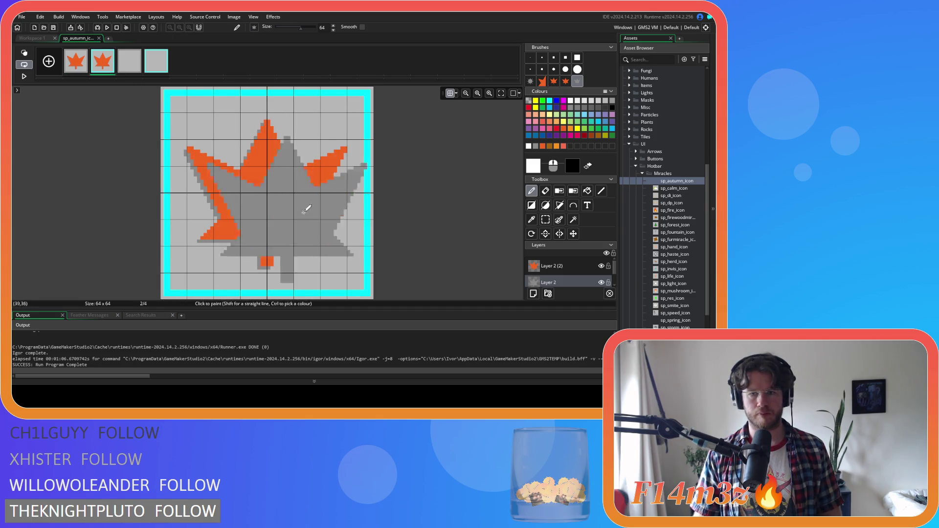
Stamp grey leaves on both layers of frames 3 and 4, then close the image editor
click(135, 70)
click(542, 268)
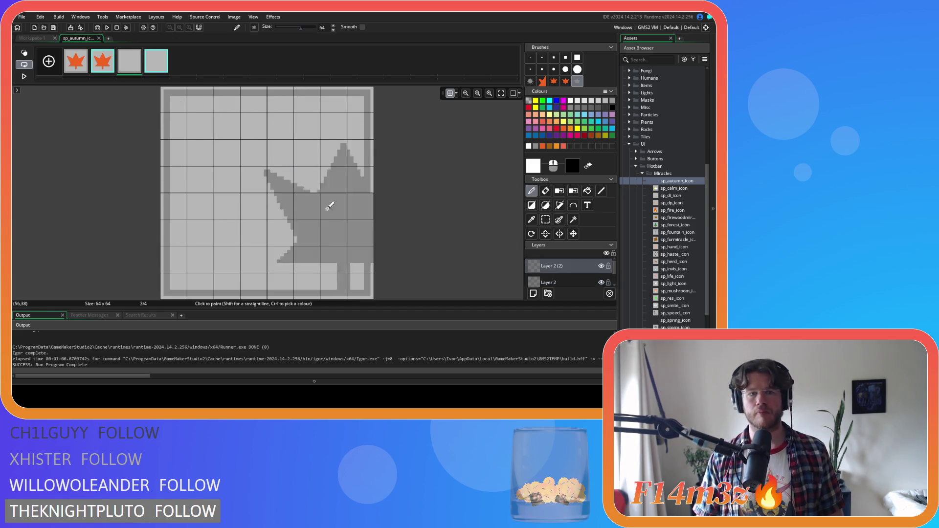
click(275, 187)
click(161, 62)
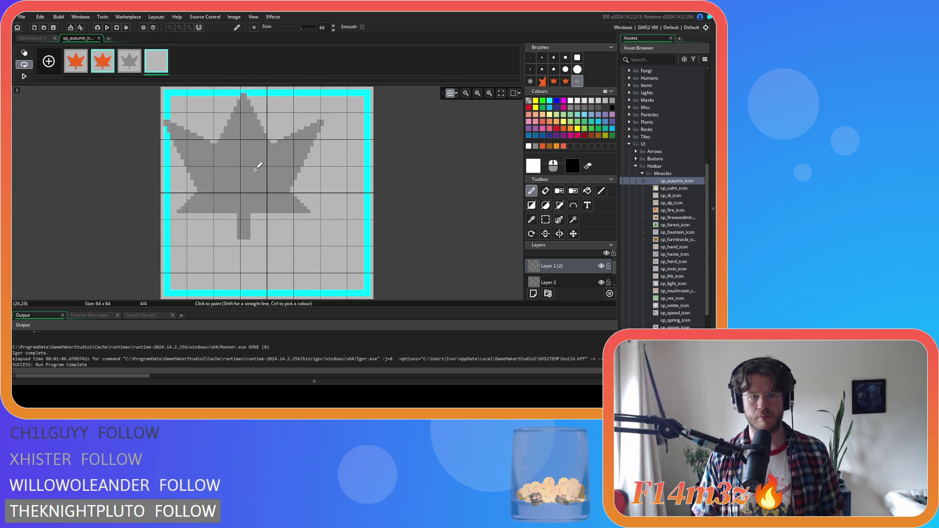
click(274, 189)
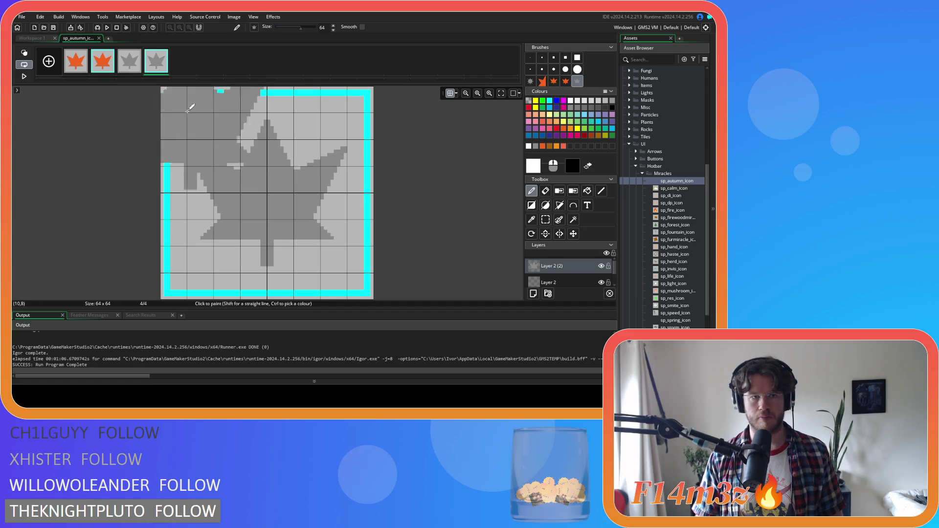
click(130, 61)
click(555, 283)
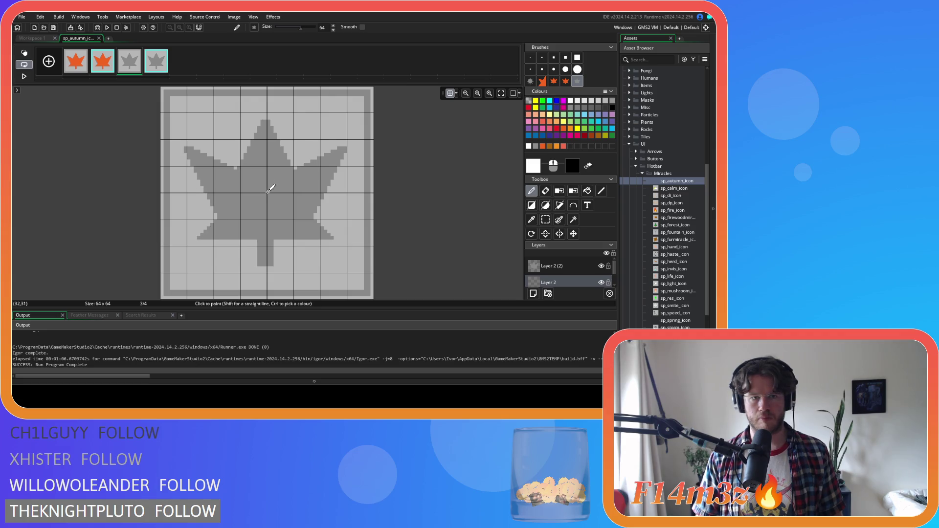
click(165, 73)
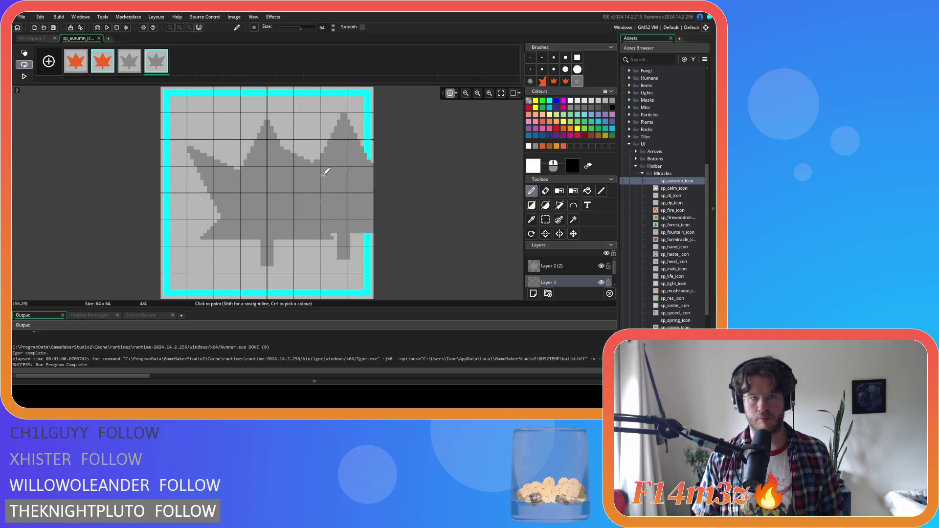
click(272, 190)
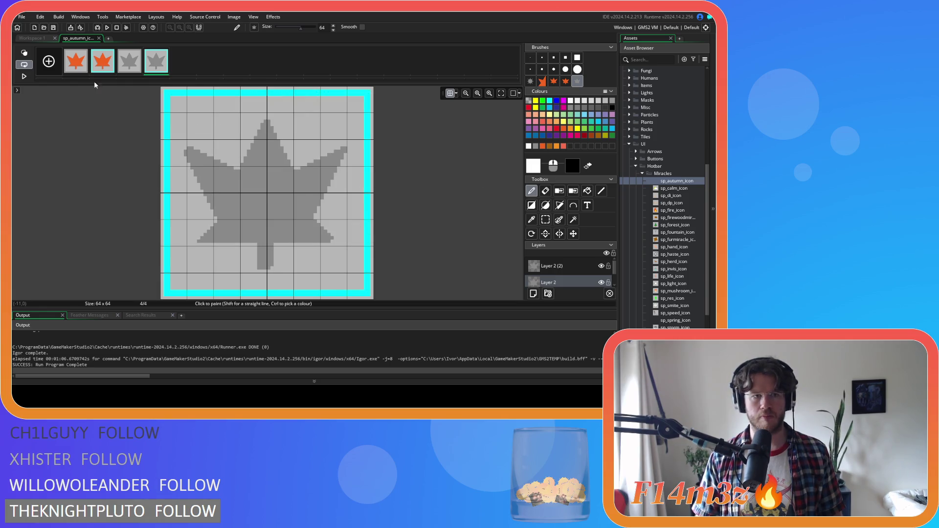
click(99, 39)
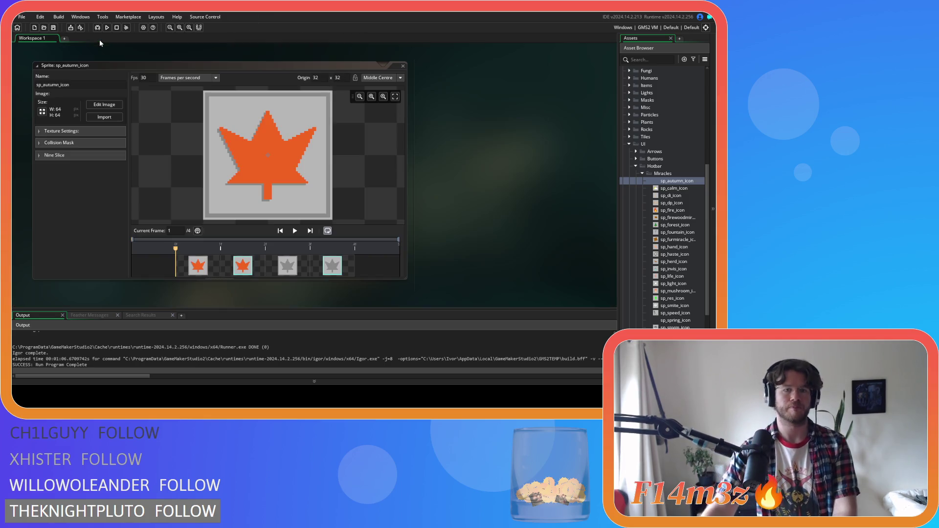
Check the workspace Windows list, then close the Sprite: sp_autumn_icon window
right_click(450, 130)
mouse_move(463, 141)
click(369, 193)
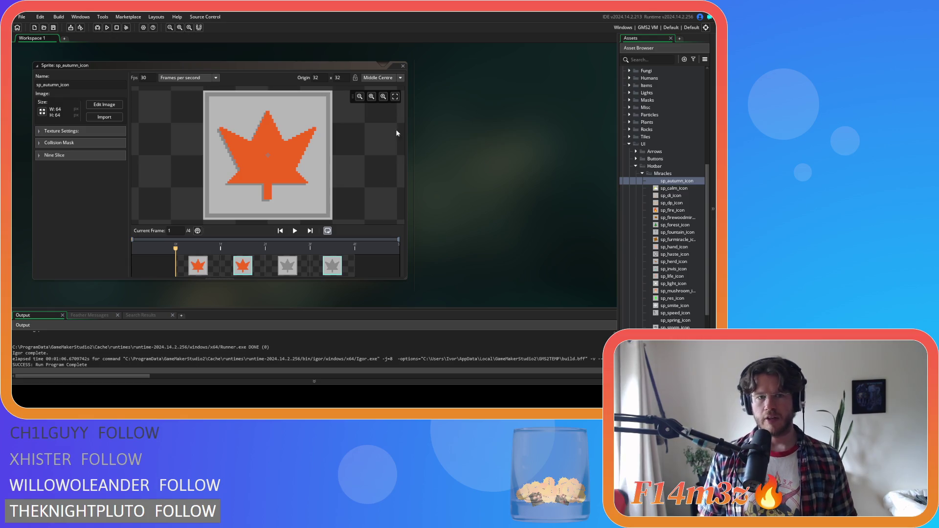
click(402, 66)
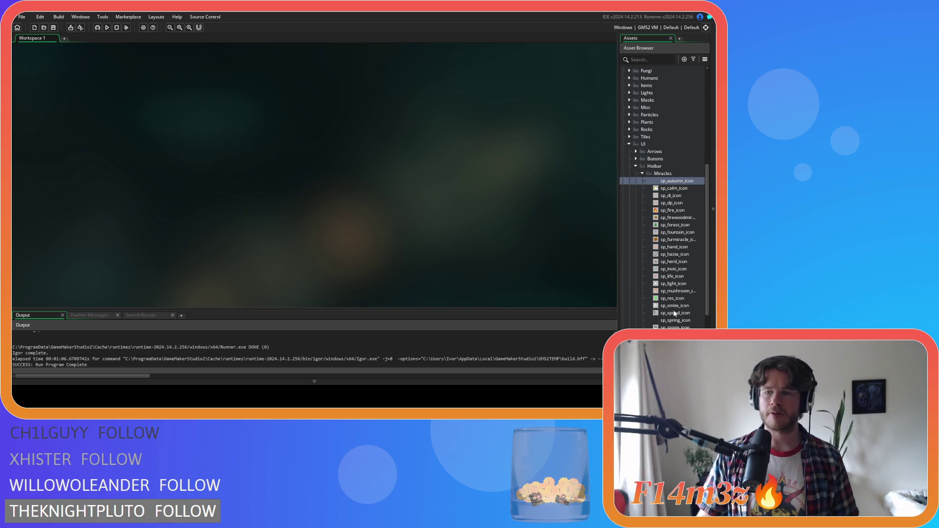
Open sp_winter_icon from the Miracles hotbar assets in the Asset Browser
click(675, 189)
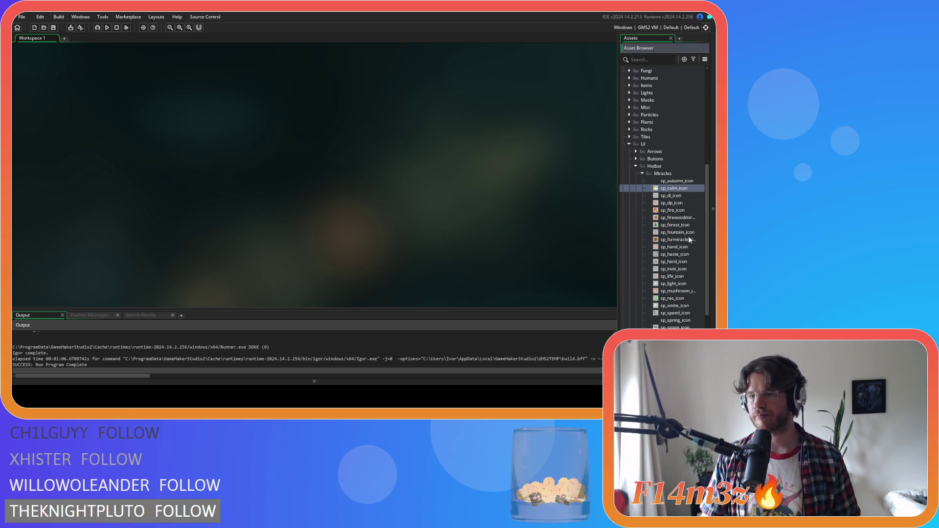
key(Escape)
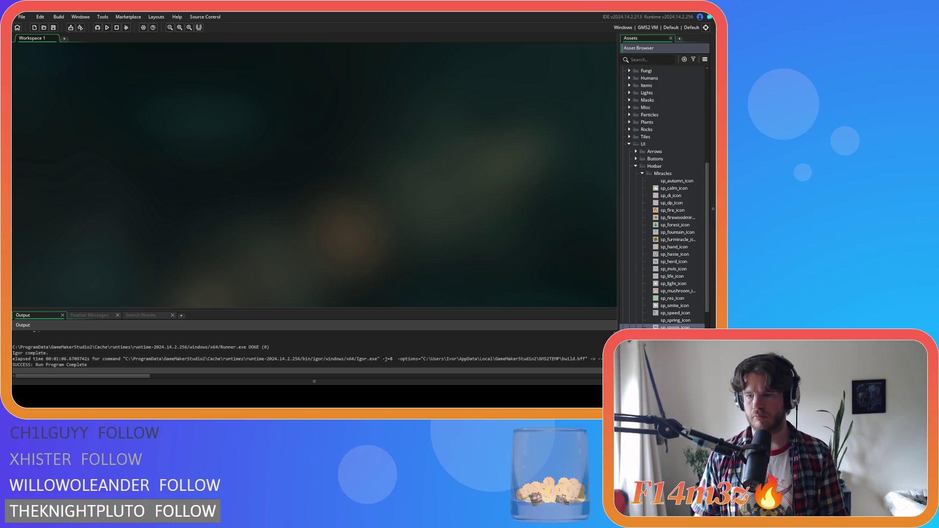
double_click(675, 342)
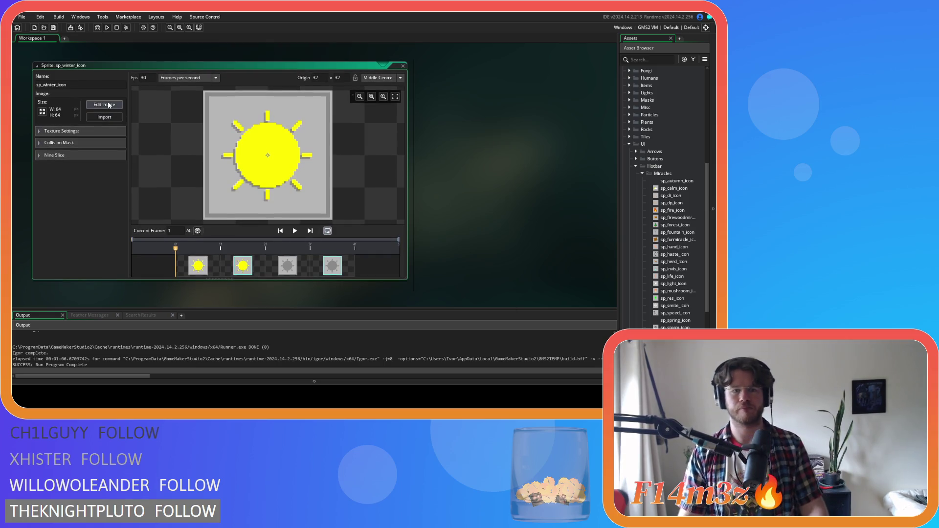
Edit sp_winter_icon's image with the pixel grid shown and remove the sun from frames 1 and 2
click(104, 104)
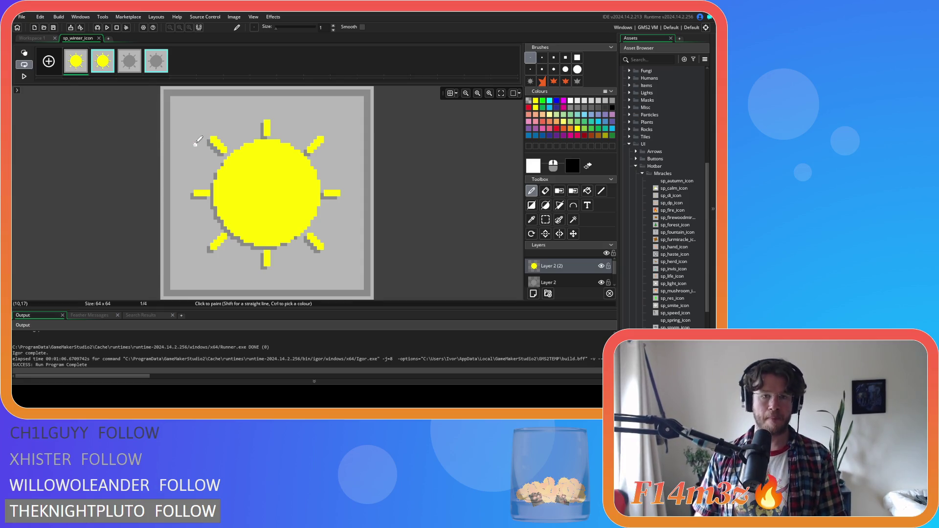
key(ctrl+g)
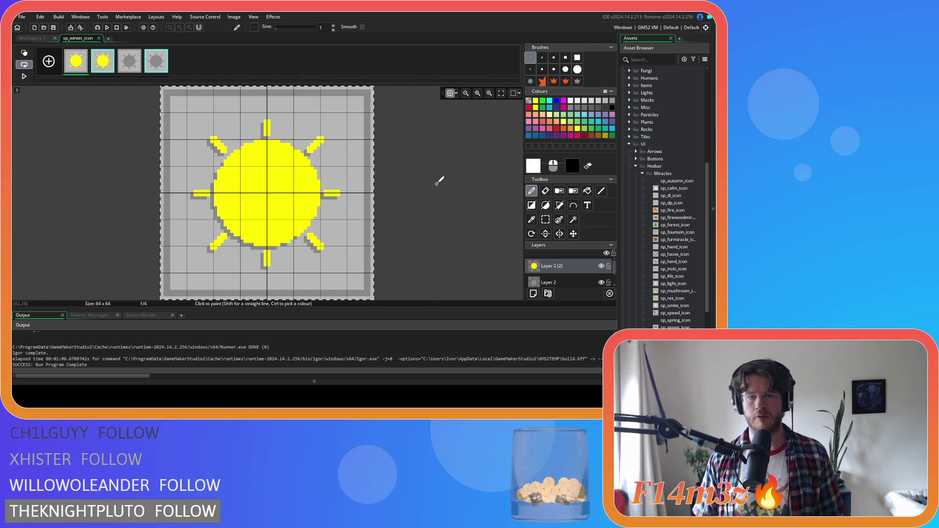
key(ctrl+z)
key(ctrl+z)
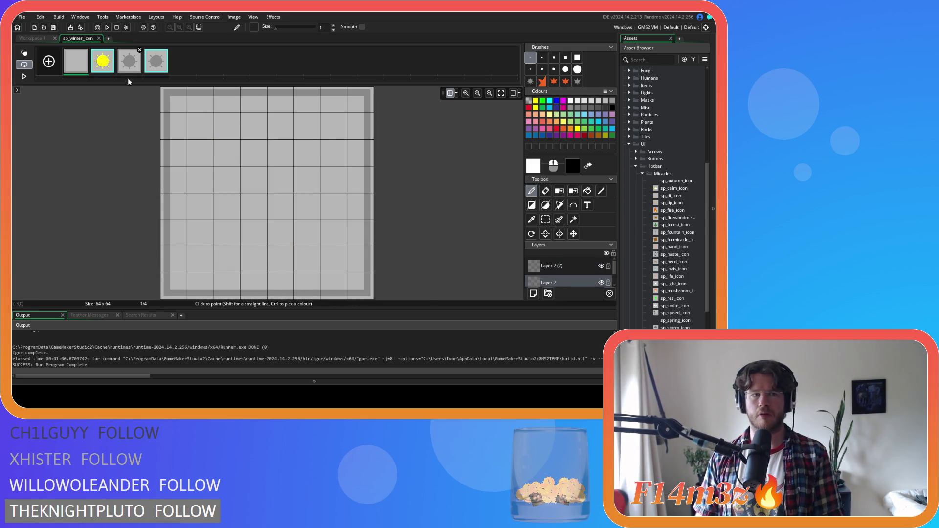
click(103, 61)
click(552, 266)
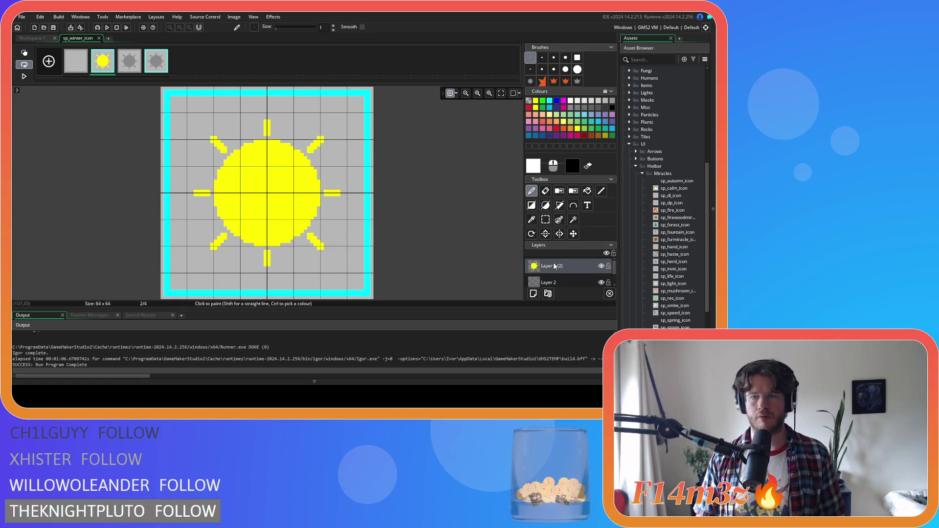
key(ctrl+z)
Clear the remaining sun layers through frame 4, then return to frame 1
key(ctrl+z)
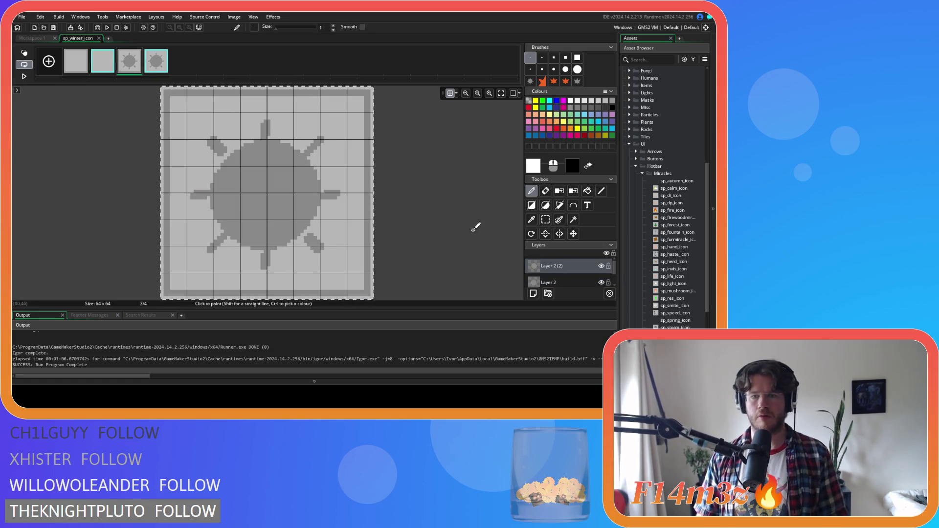
click(554, 282)
key(ctrl+z)
click(156, 61)
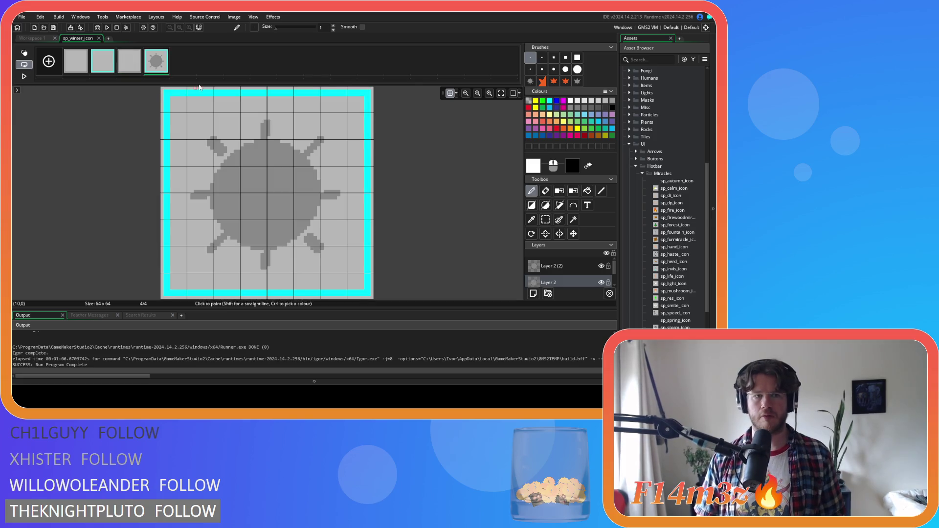
click(553, 269)
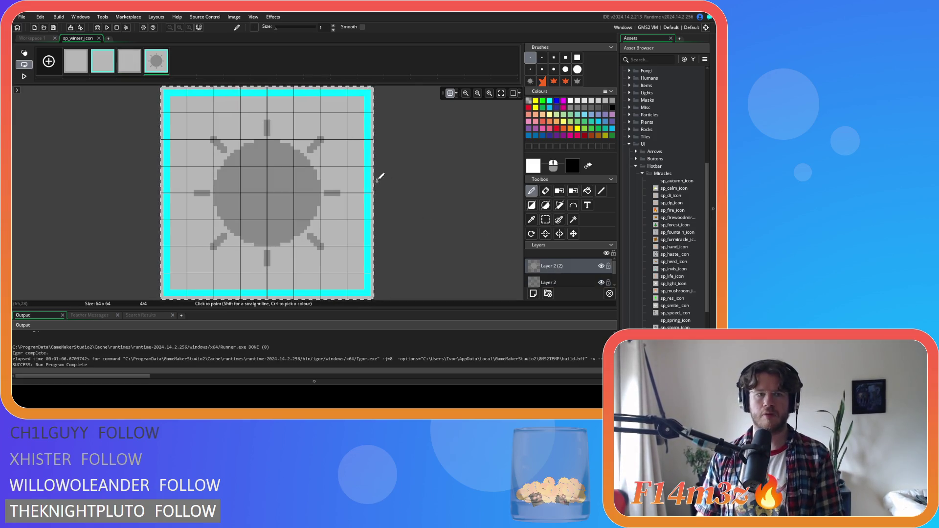
key(ctrl+z)
click(80, 63)
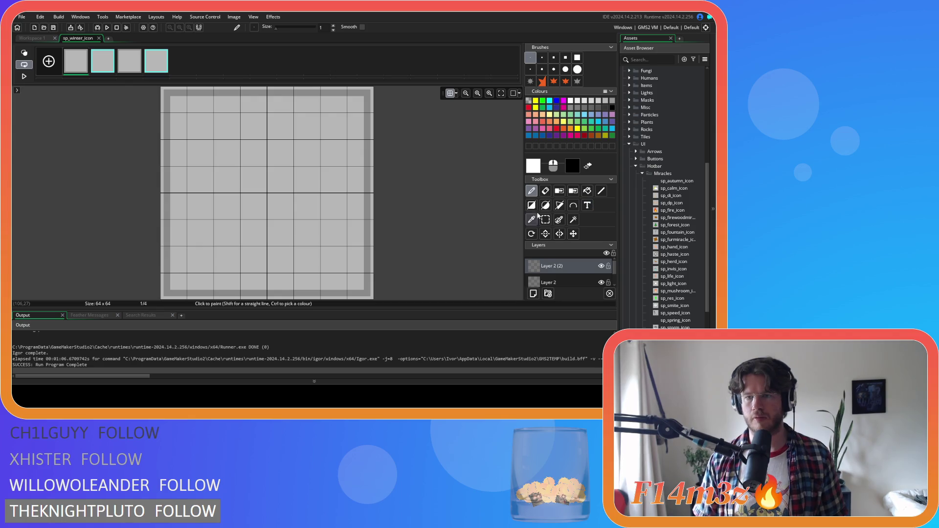
Draw the white snowflake's vertical, horizontal and first diagonal arms with the Line tool
click(535, 169)
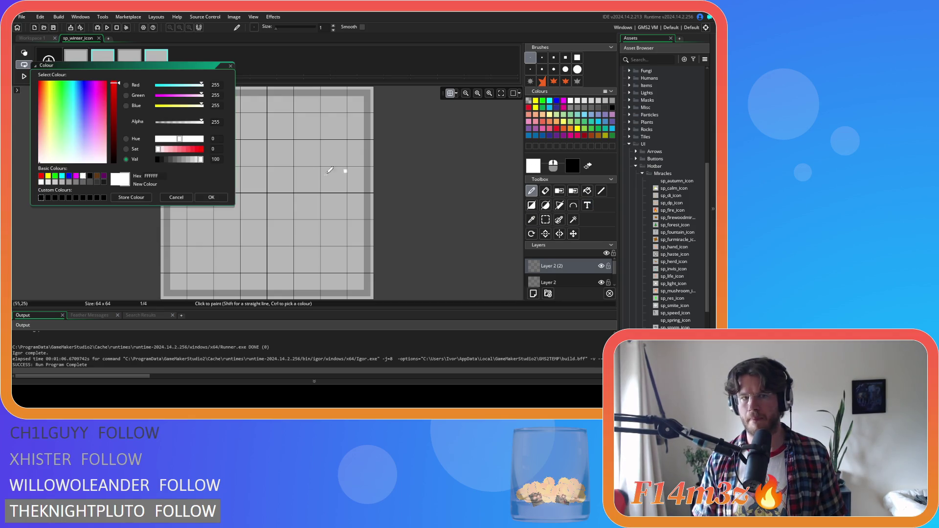
click(176, 198)
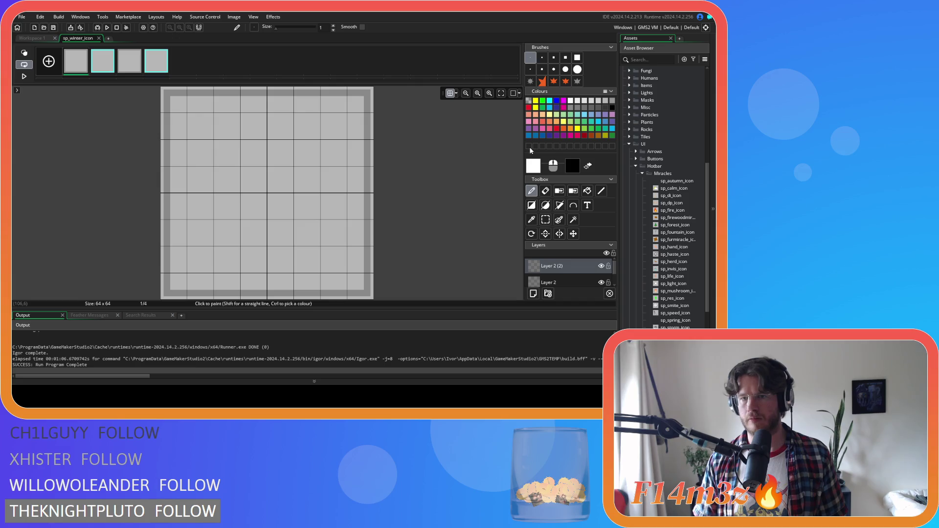
click(601, 191)
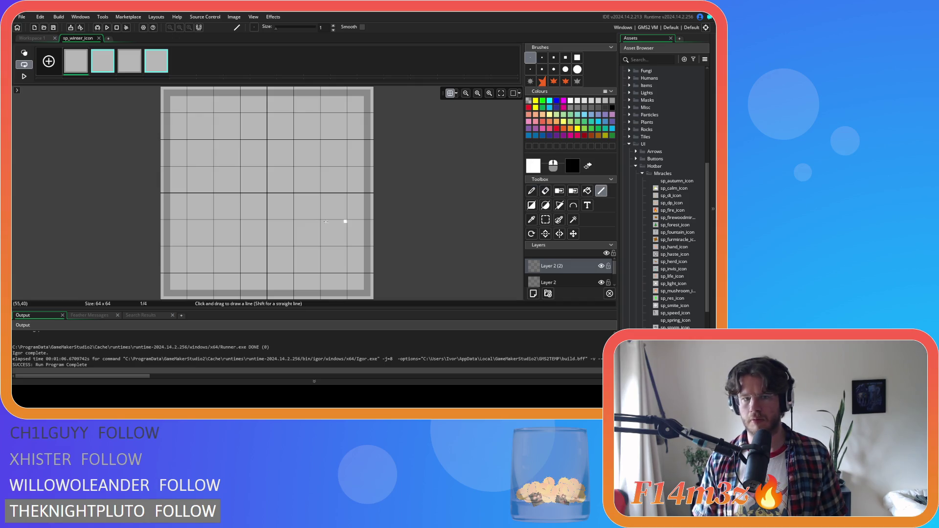
mouse_move(264, 245)
mouse_down()
mouse_move(265, 142)
mouse_move(268, 241)
mouse_up()
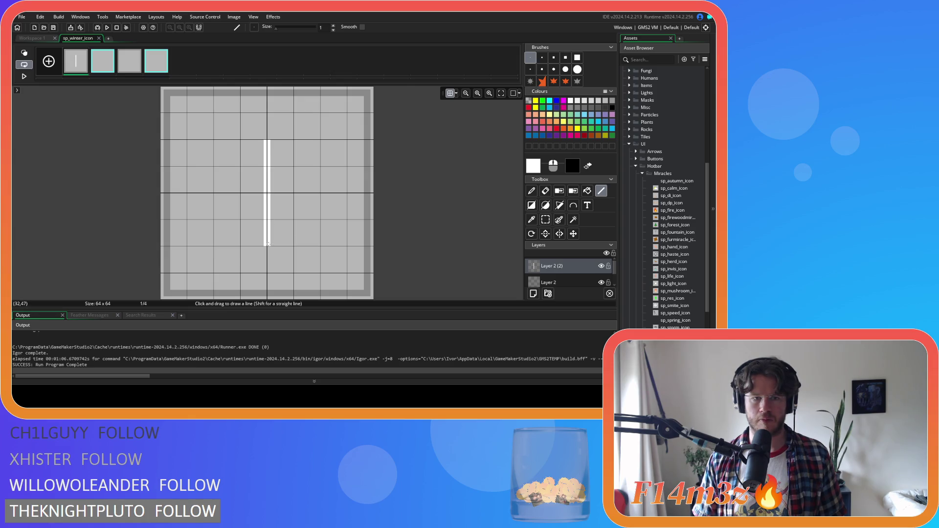
mouse_move(216, 191)
mouse_down()
mouse_move(317, 191)
mouse_move(218, 194)
mouse_up()
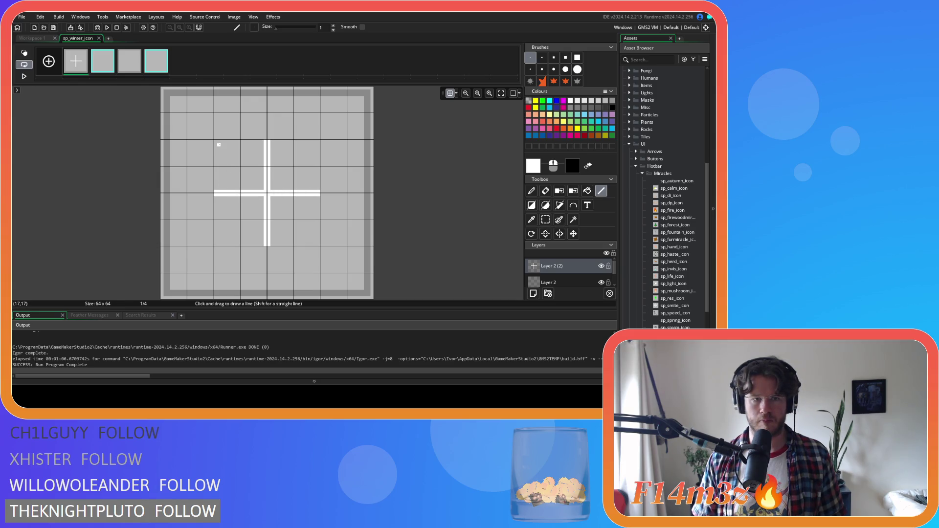
drag(229, 154, 305, 231)
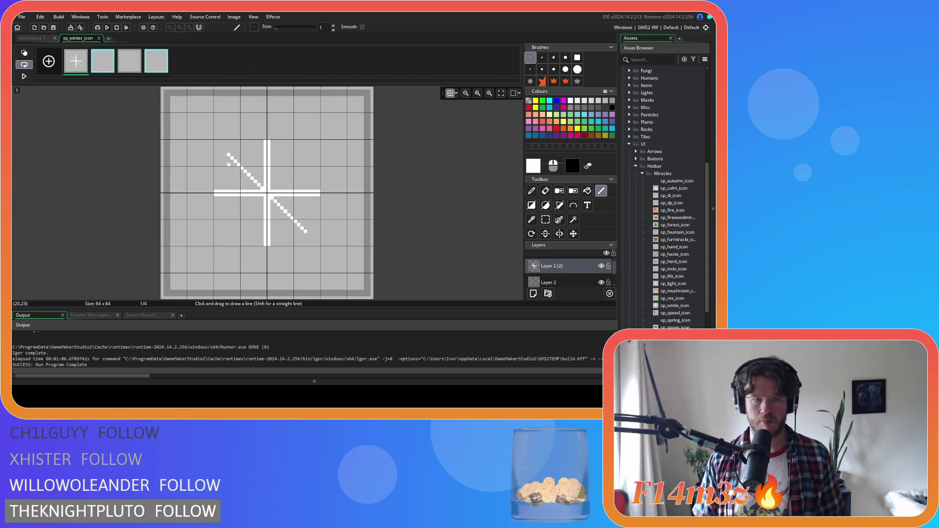
Add and thicken both diagonal arms, then fork the top tip and start a bottom branch
mouse_move(228, 156)
mouse_down()
mouse_move(303, 230)
mouse_move(235, 157)
mouse_up()
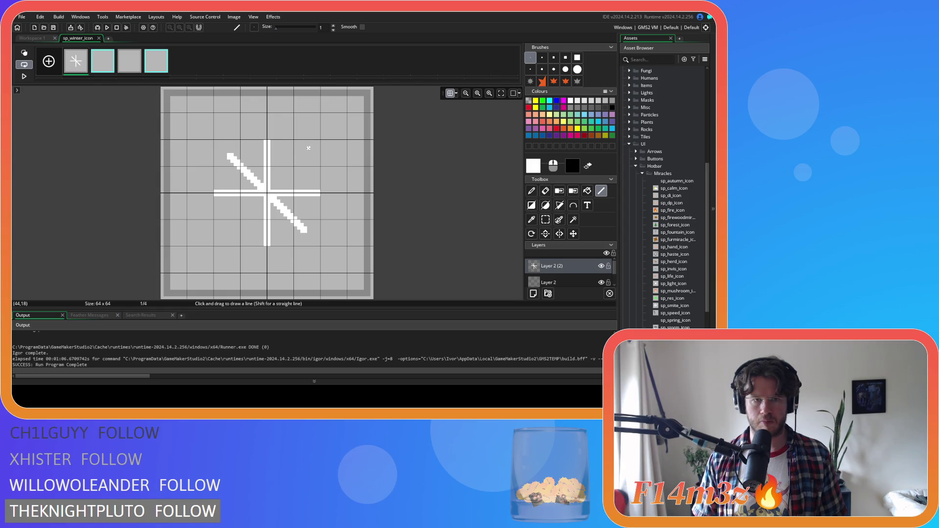
drag(300, 160, 225, 234)
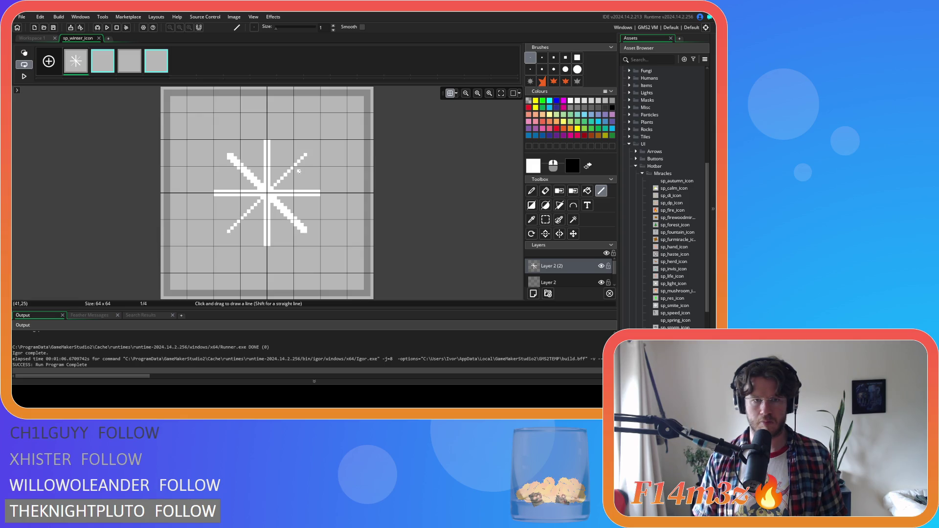
mouse_move(302, 154)
mouse_down()
mouse_move(229, 228)
mouse_move(304, 157)
mouse_up()
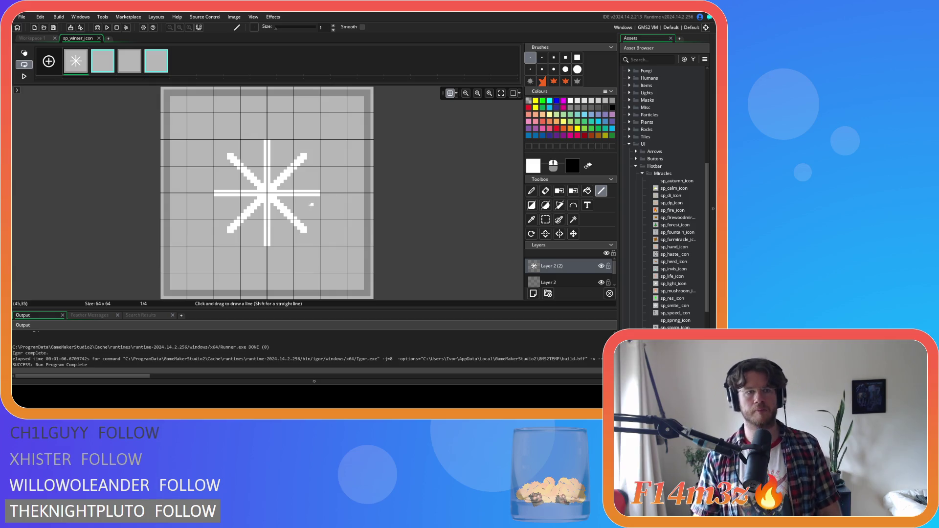
click(275, 130)
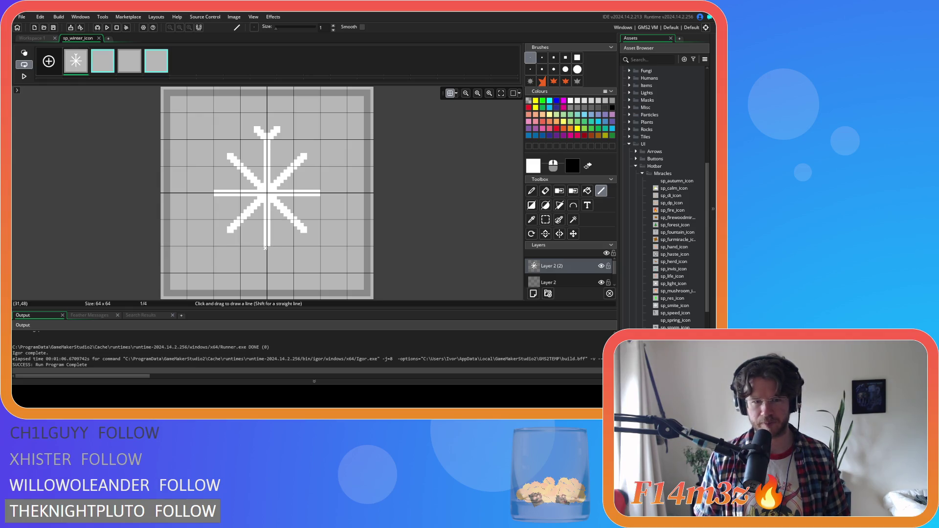
mouse_move(269, 249)
mouse_down()
mouse_move(280, 257)
mouse_move(255, 258)
mouse_up()
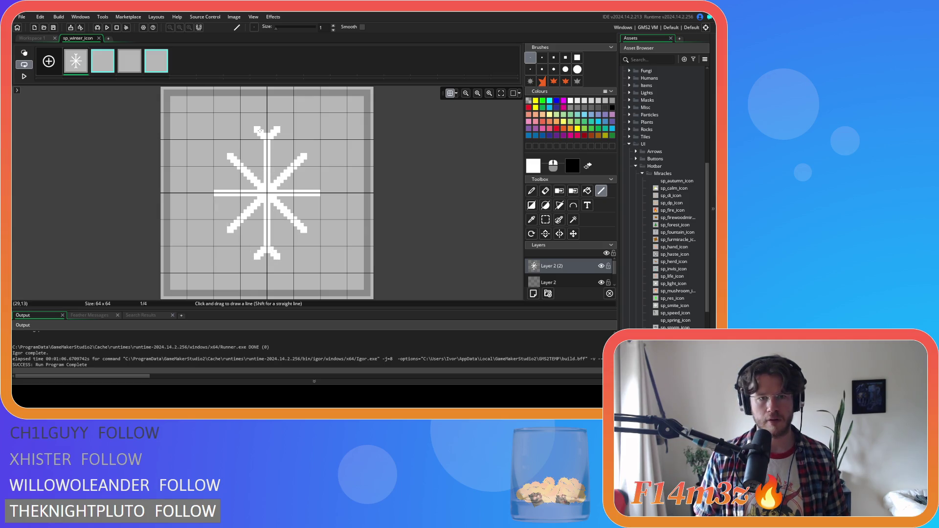
Copy the forked top tip as a vertically flipped brush and stamp it at the bottom end
click(546, 220)
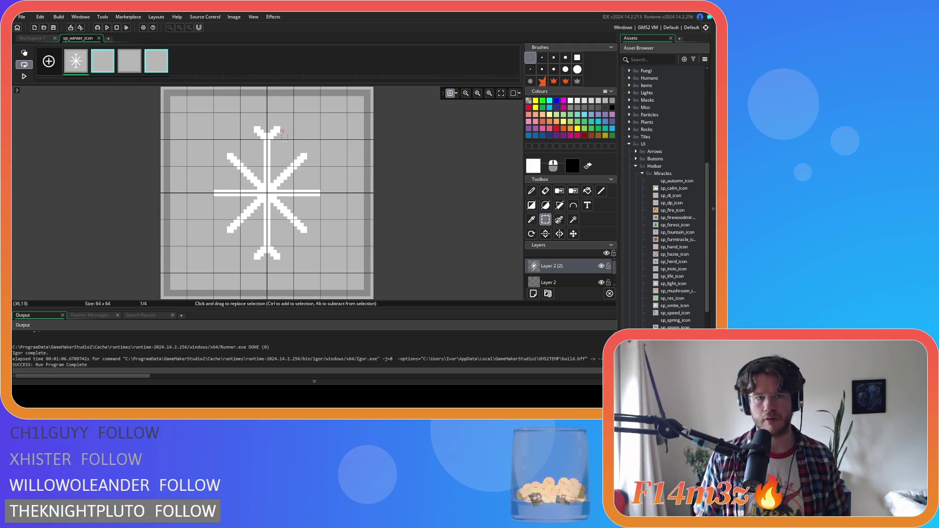
drag(254, 126, 276, 141)
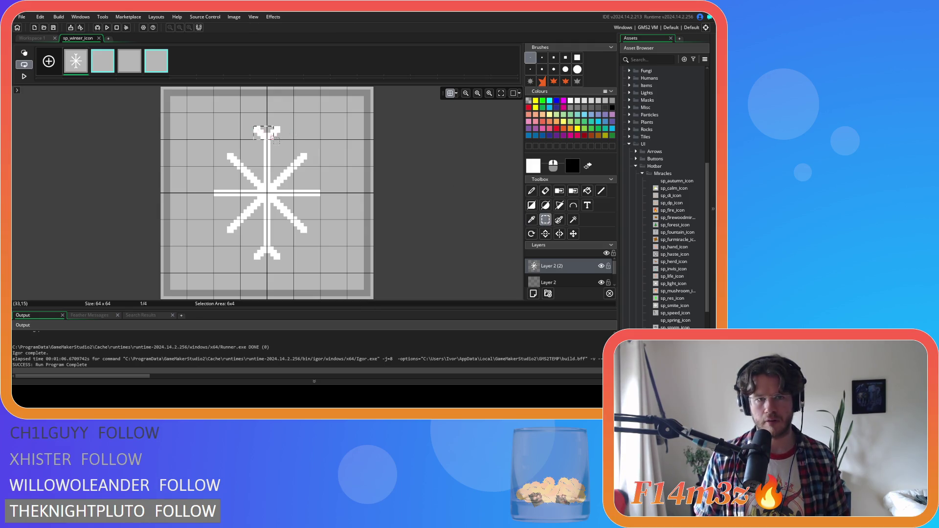
key(ctrl+b)
click(267, 253)
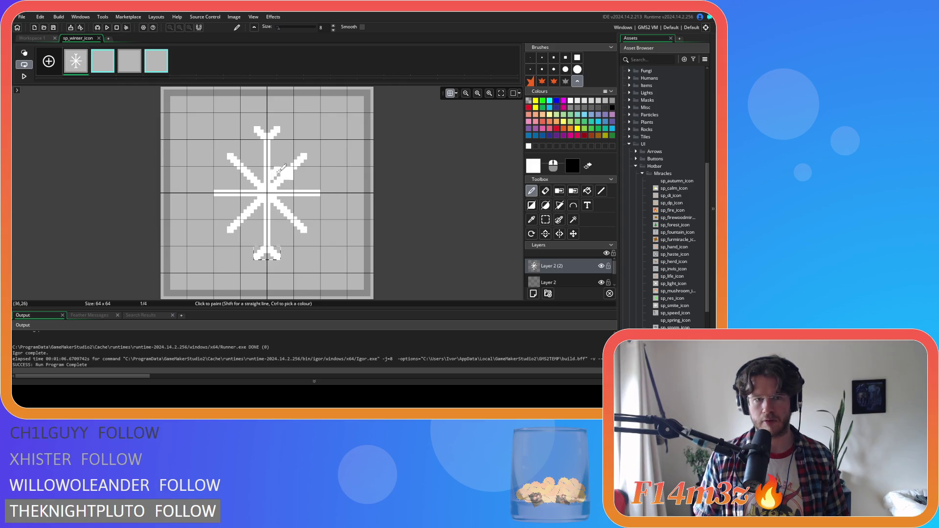
Select the bottom forked tip and pick it up as a custom brush
click(548, 221)
drag(253, 126, 281, 140)
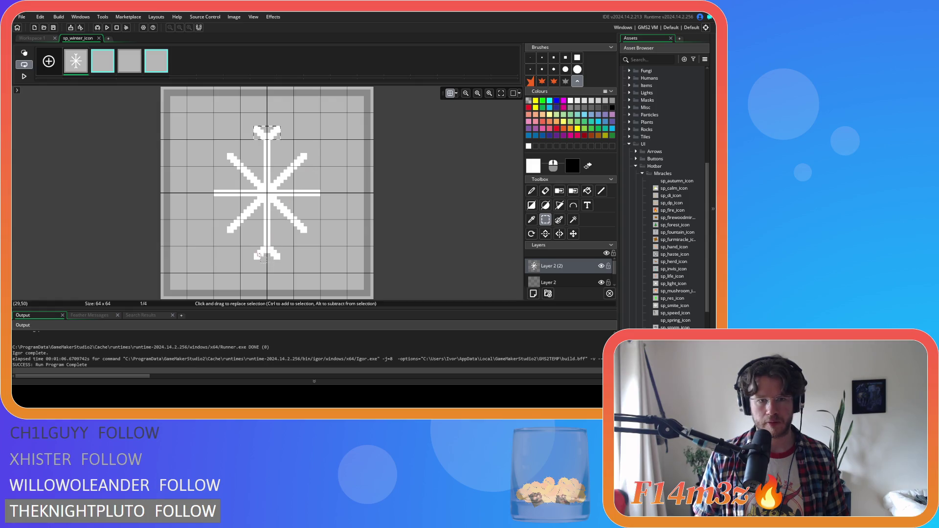
drag(254, 247, 281, 263)
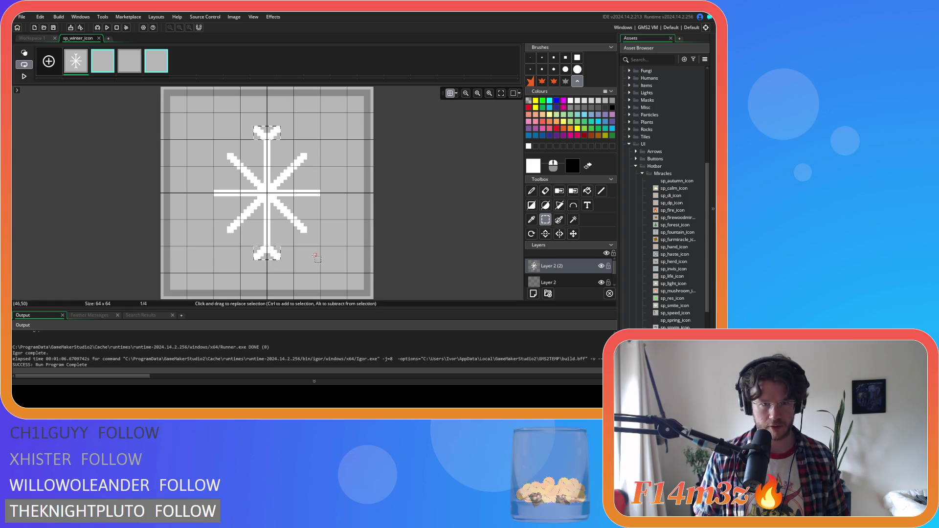
key(d)
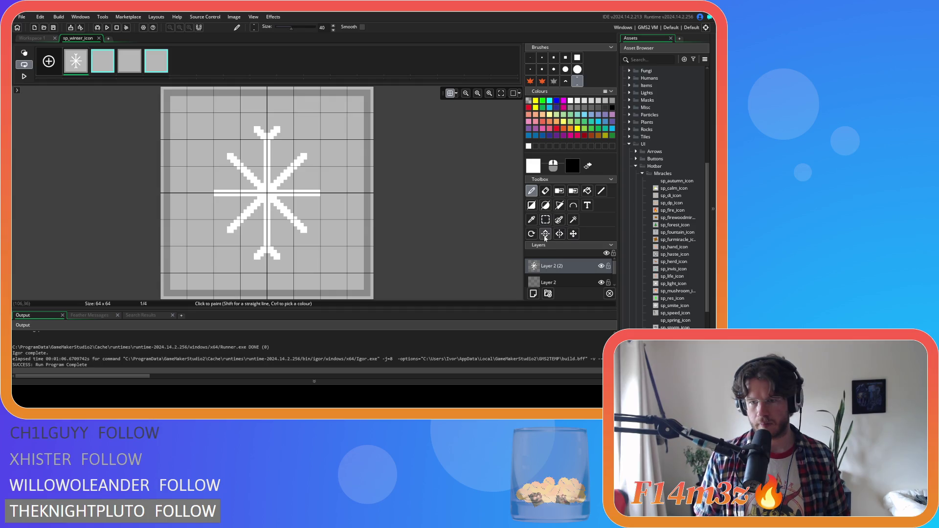
click(531, 234)
Rotate the tip brush to lie horizontally and stamp forked tips on the horizontal arm
mouse_move(285, 256)
mouse_down()
mouse_move(226, 248)
mouse_move(243, 254)
mouse_up()
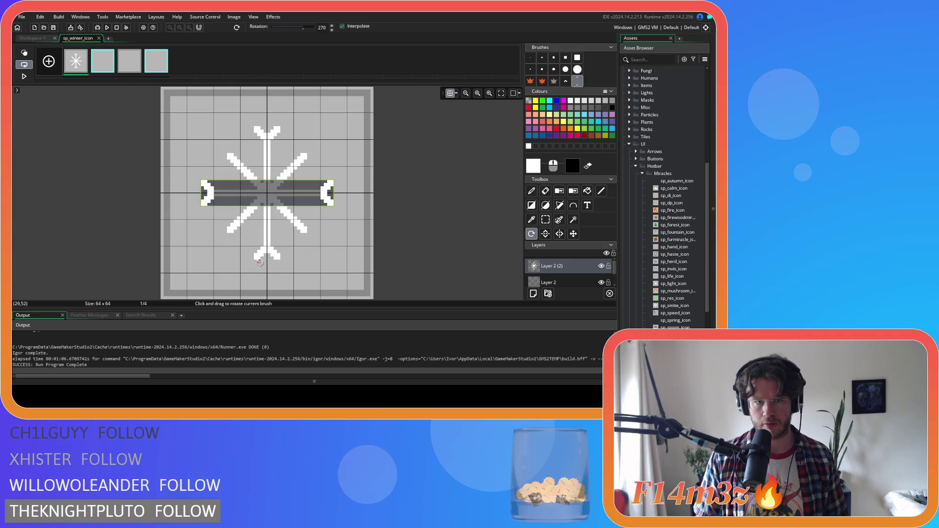
key(d)
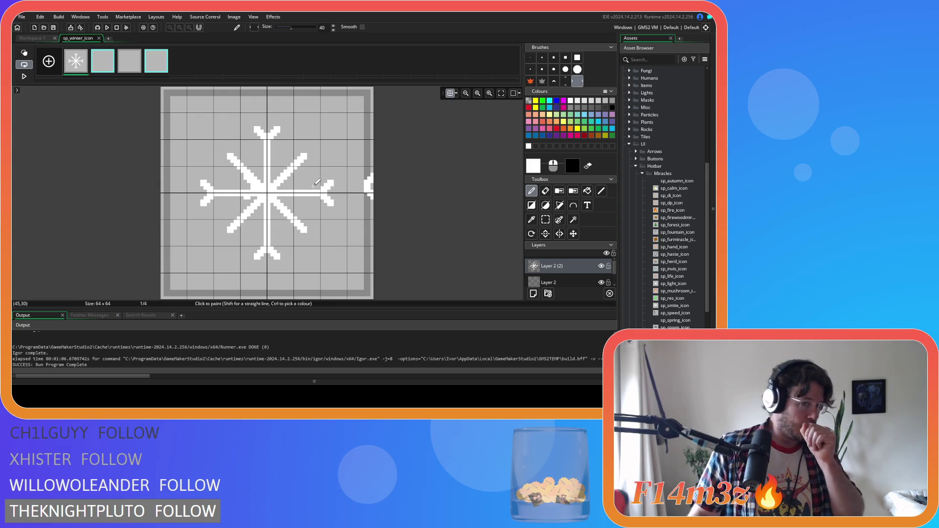
click(531, 234)
mouse_move(335, 211)
mouse_down()
mouse_move(349, 200)
mouse_move(323, 238)
mouse_up()
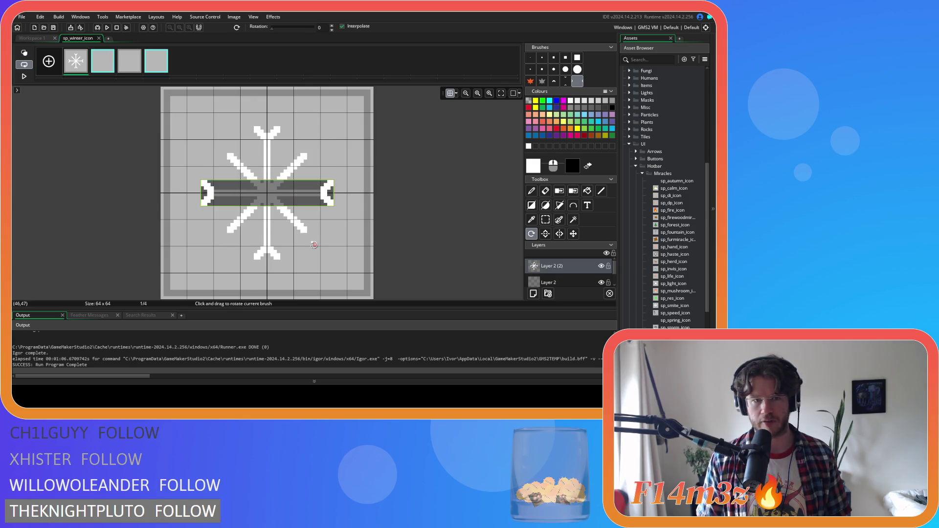
click(531, 192)
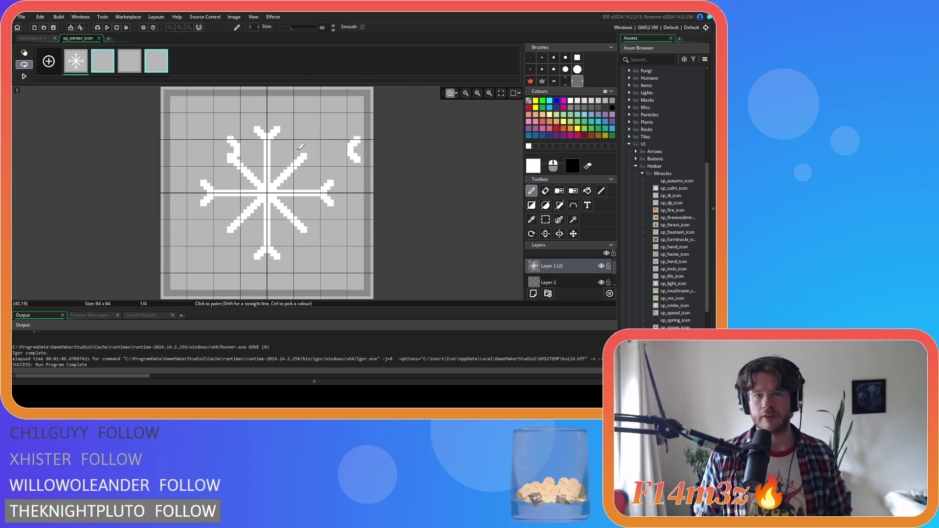
With a 1-pixel Line tool, draw horizontal and vertical branches off the upper-right diagonal tip
click(600, 191)
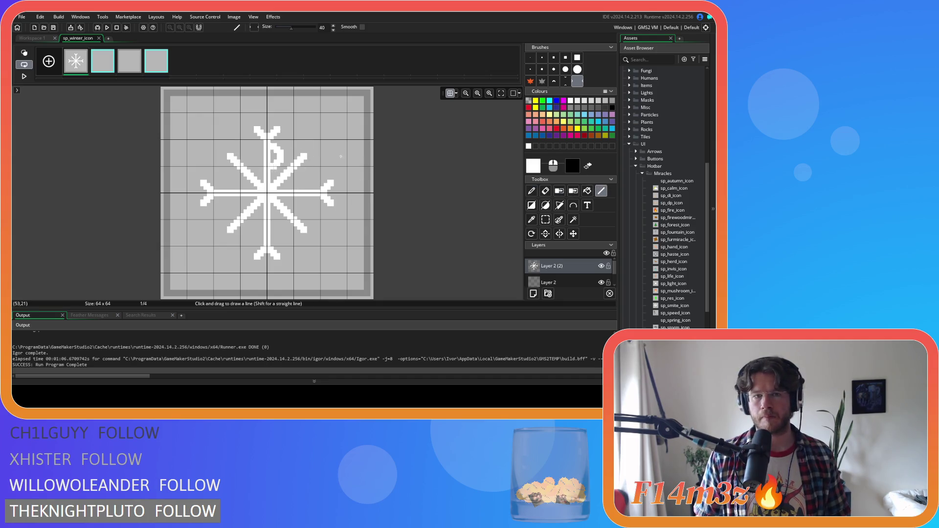
click(531, 60)
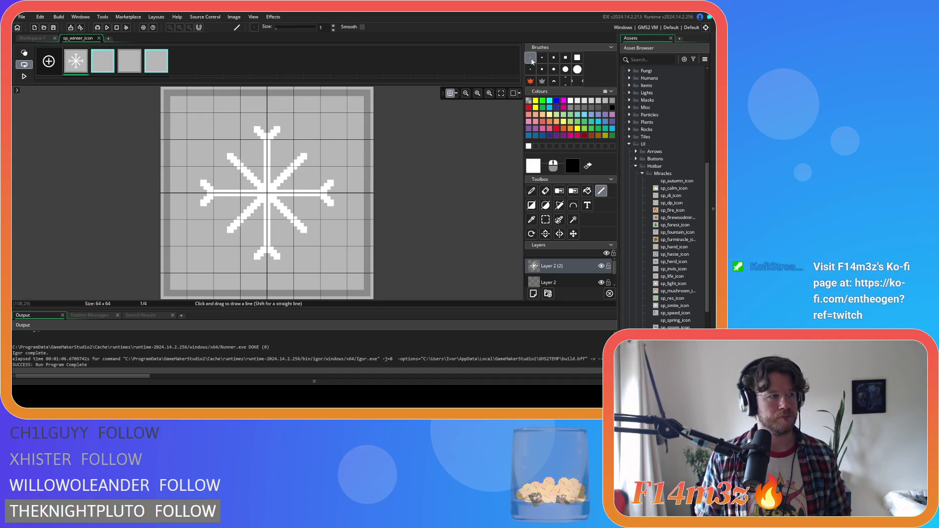
drag(307, 158, 314, 158)
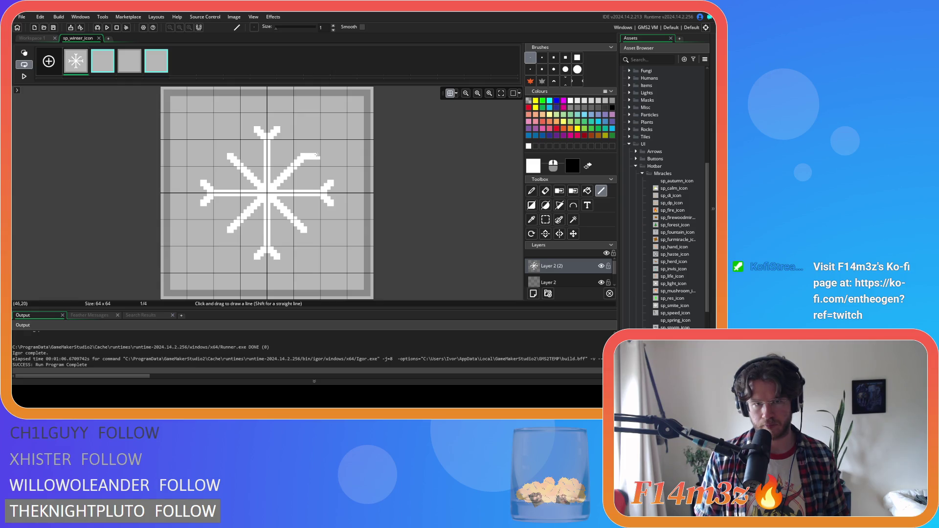
drag(302, 156, 302, 143)
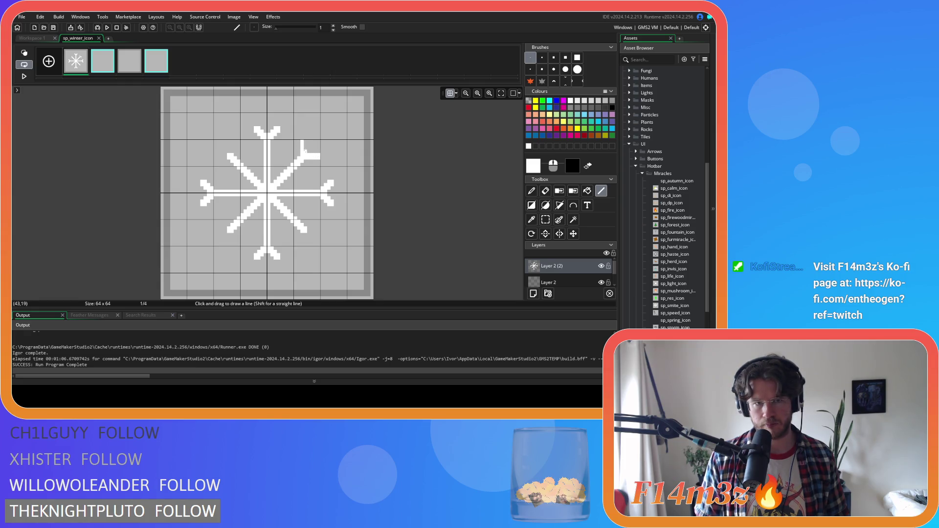